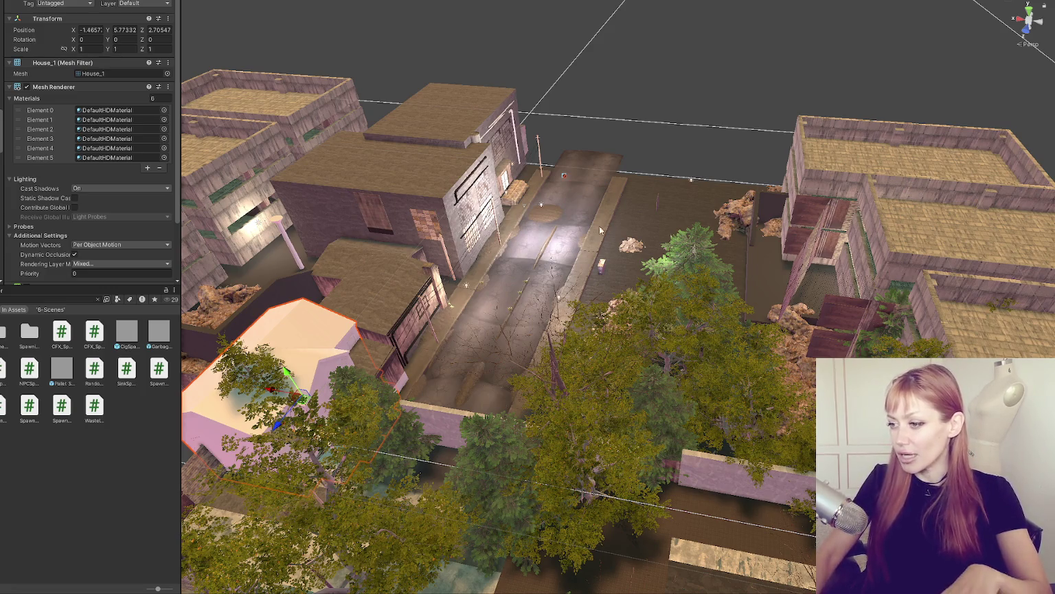
Step: Frame the beech and small fir by the garden path and move them to new spots
scroll(584, 357, down, 2)
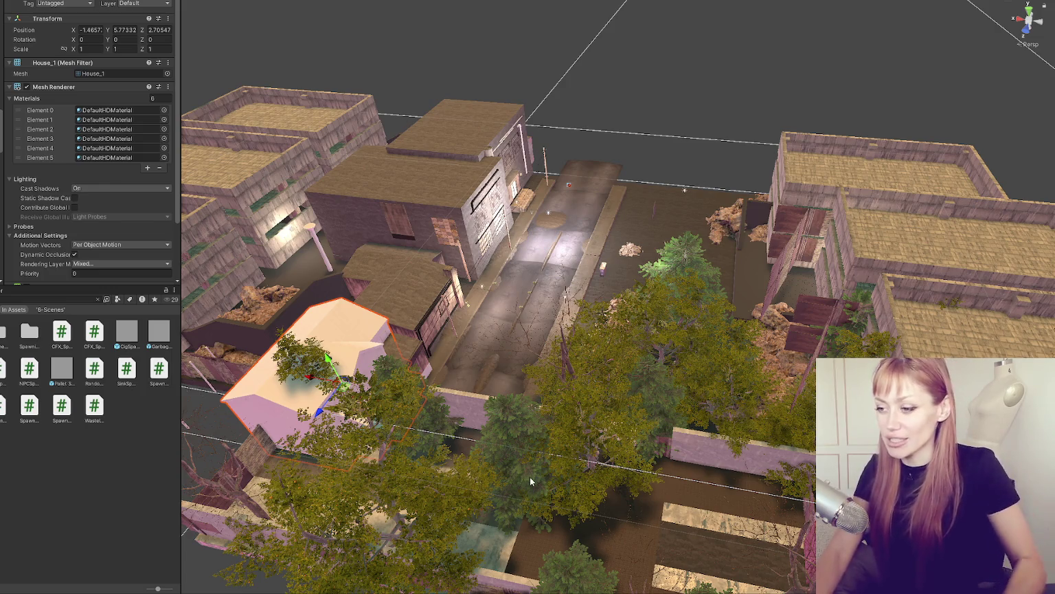
scroll(529, 478, up, 5)
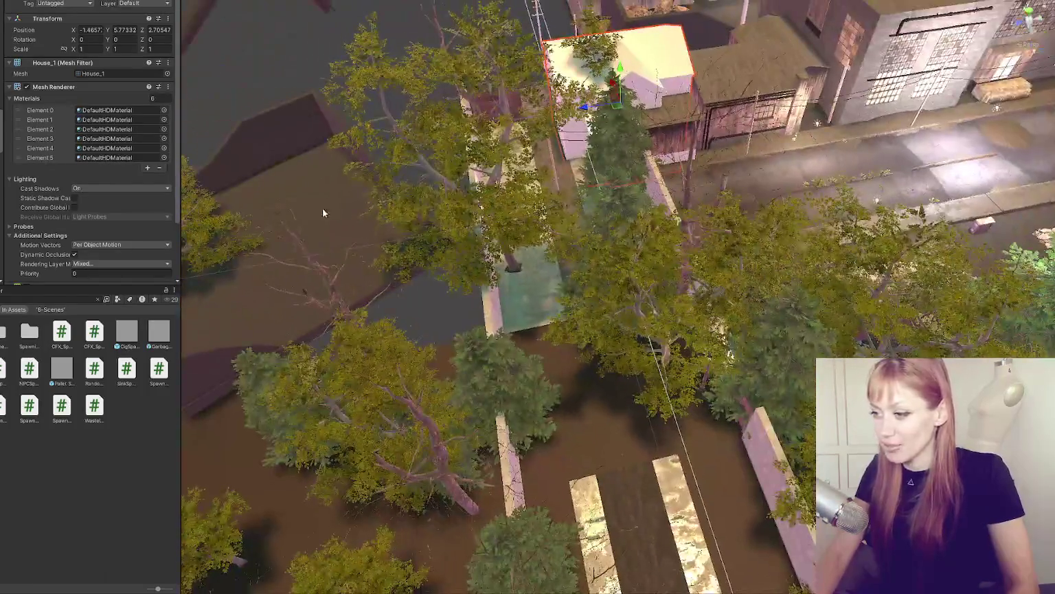
click(639, 317)
key(f)
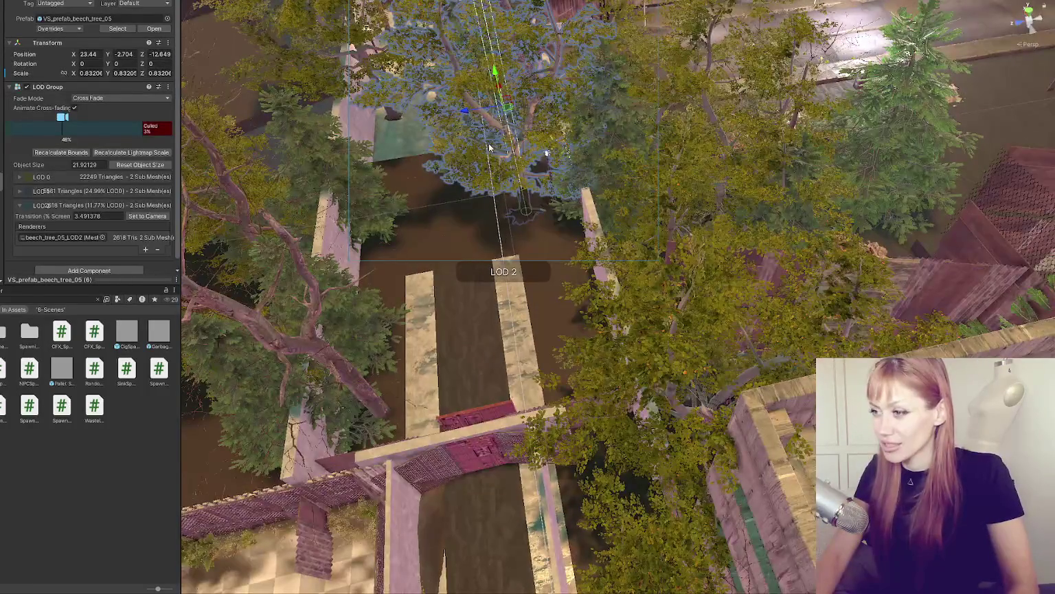
drag(474, 120, 519, 103)
click(618, 83)
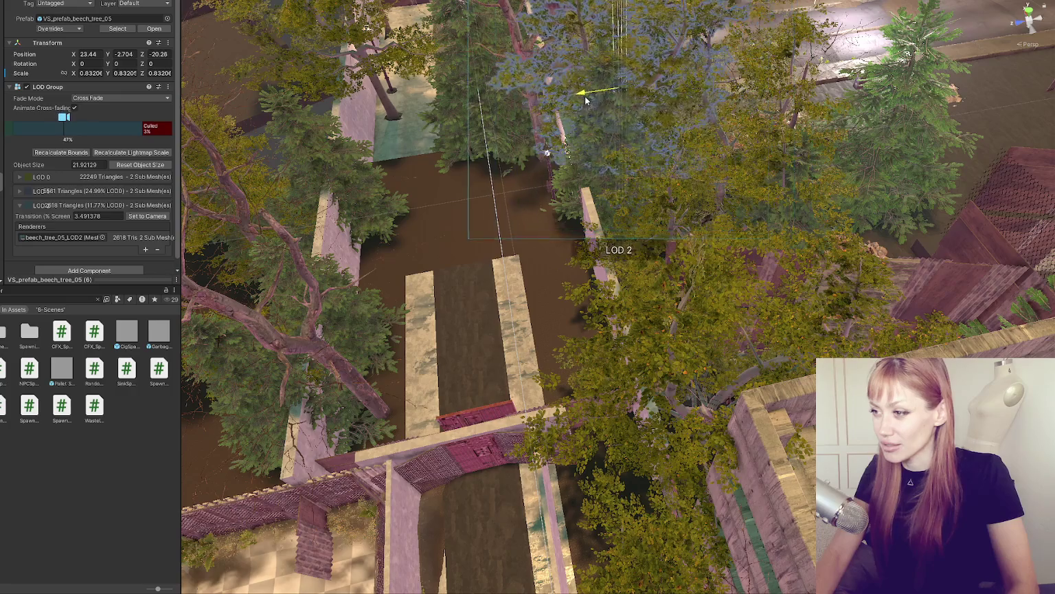
key(f)
mouse_move(549, 221)
mouse_down()
mouse_move(317, 171)
mouse_move(313, 180)
mouse_up()
click(313, 180)
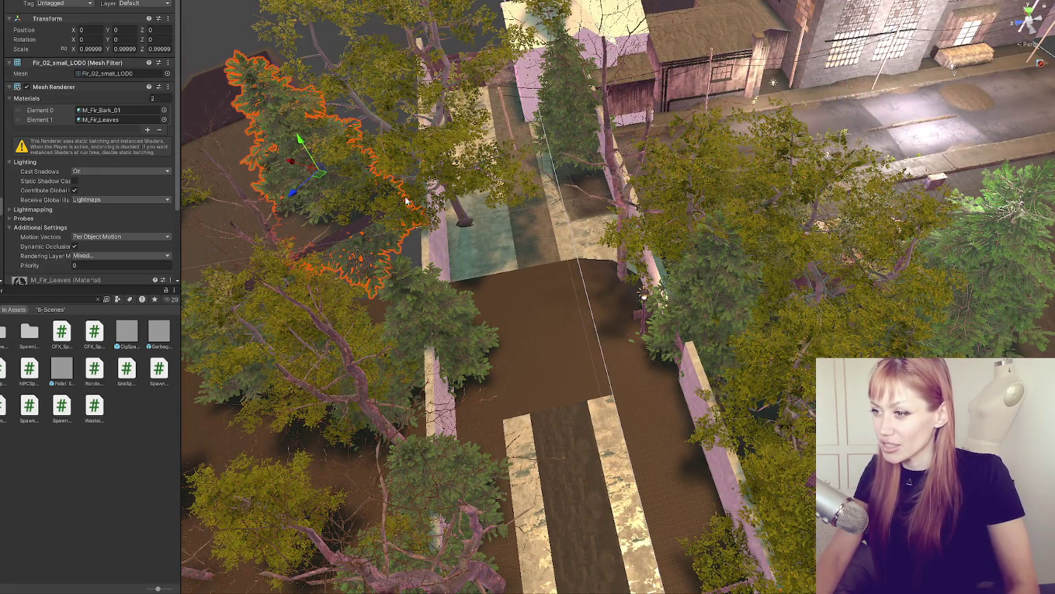
click(454, 216)
drag(458, 114, 204, 159)
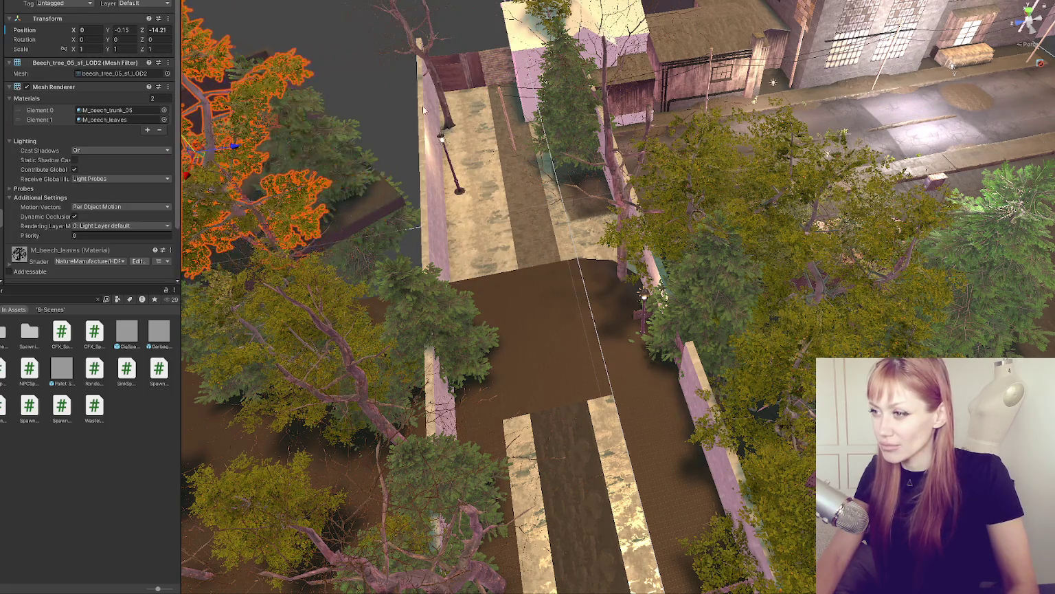
Step: Slide the upper-left and lower-left firs leftward and shift the neighbouring beech along Z
click(531, 97)
drag(531, 97, 342, 91)
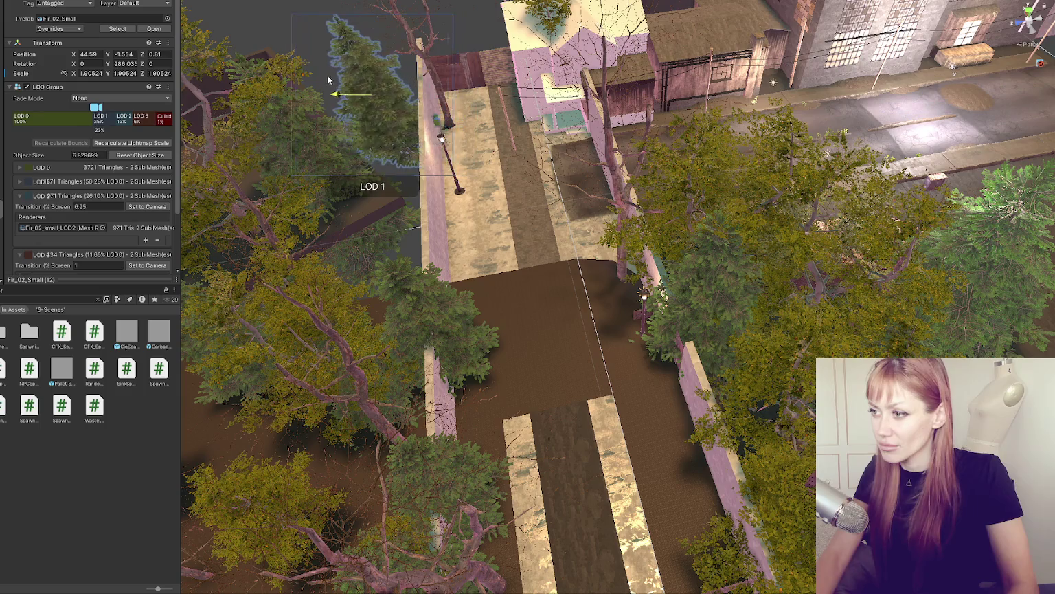
click(389, 341)
drag(411, 329, 330, 295)
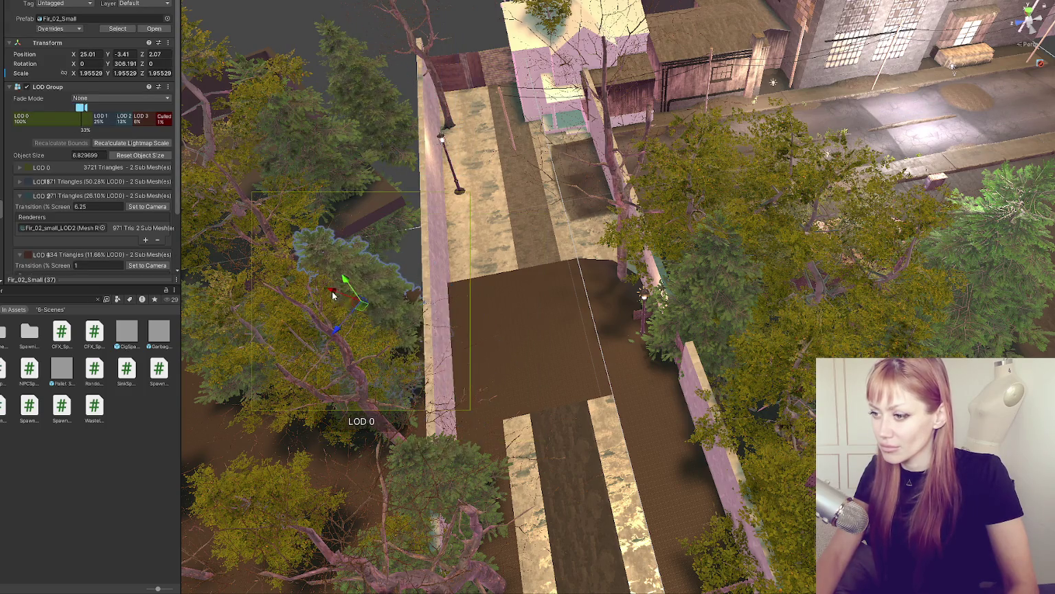
click(445, 510)
drag(447, 512, 453, 270)
click(453, 270)
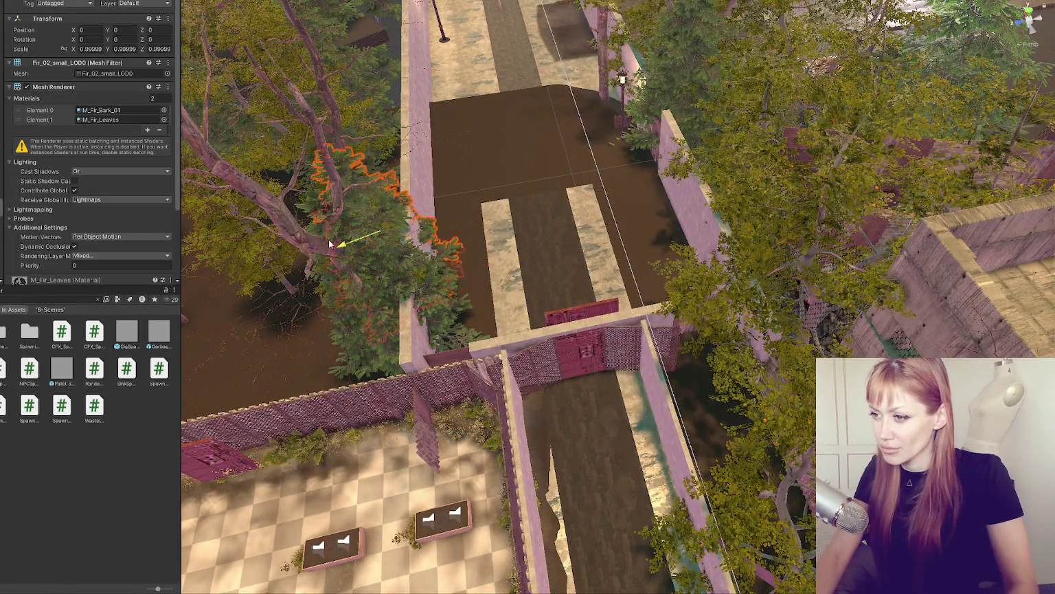
Step: Reselect the fir by the garden wall, orbit closer to the beech, and select WastelandChunk002
click(342, 298)
click(392, 296)
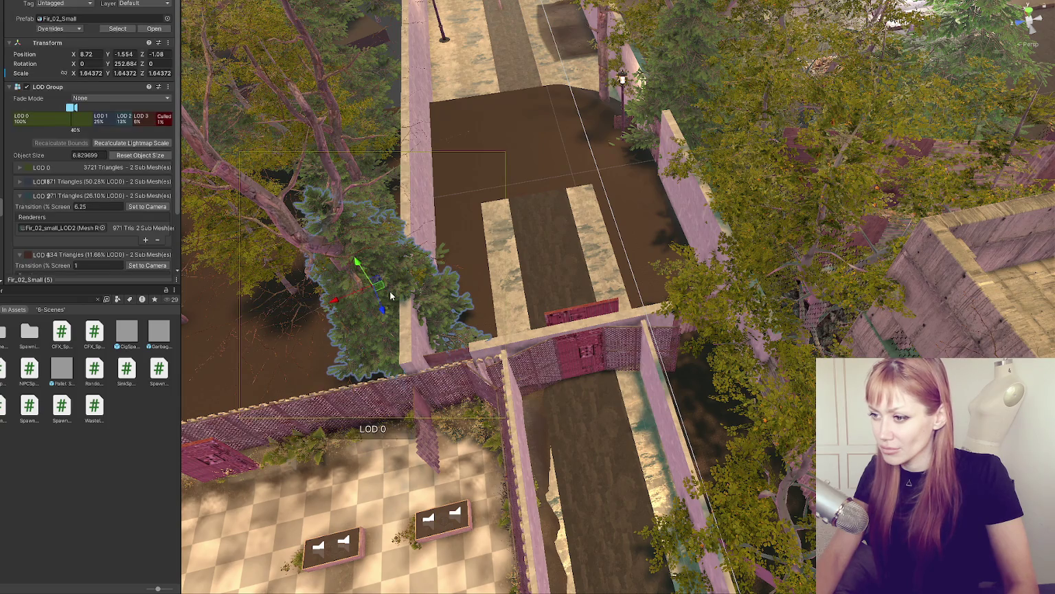
click(316, 296)
click(314, 297)
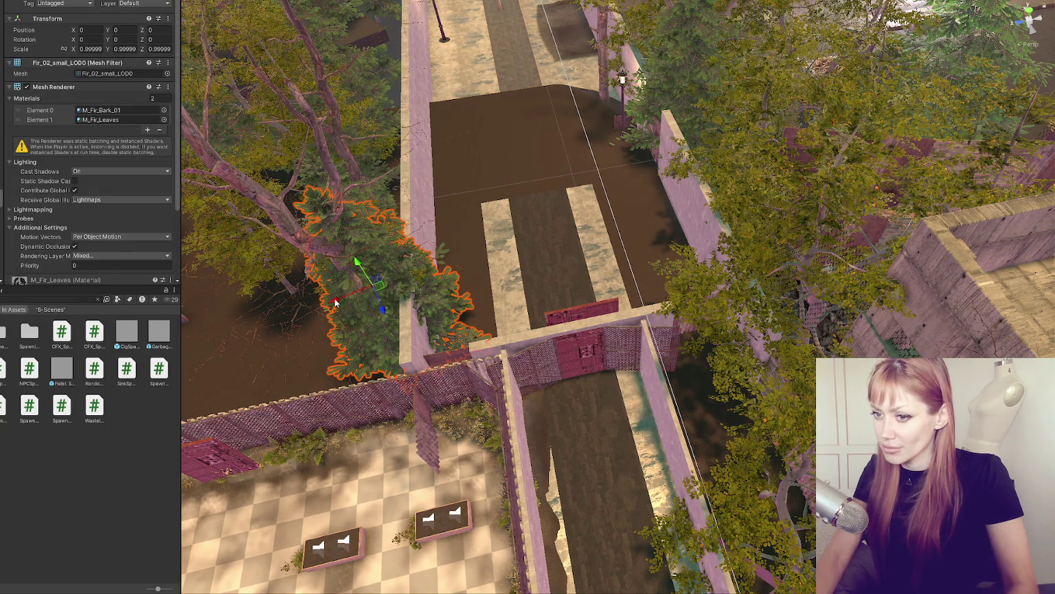
click(333, 302)
mouse_move(332, 302)
mouse_down()
mouse_move(481, 275)
mouse_move(655, 223)
mouse_move(568, 215)
mouse_up()
click(568, 215)
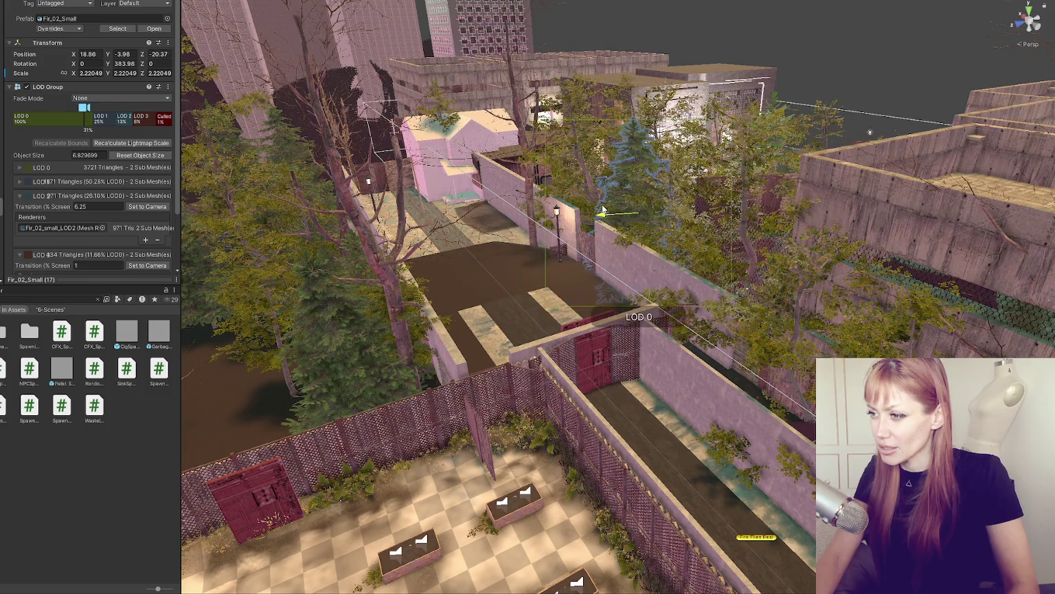
click(610, 208)
mouse_move(610, 208)
mouse_down()
mouse_move(778, 239)
mouse_move(739, 288)
mouse_move(721, 344)
mouse_move(718, 426)
mouse_up()
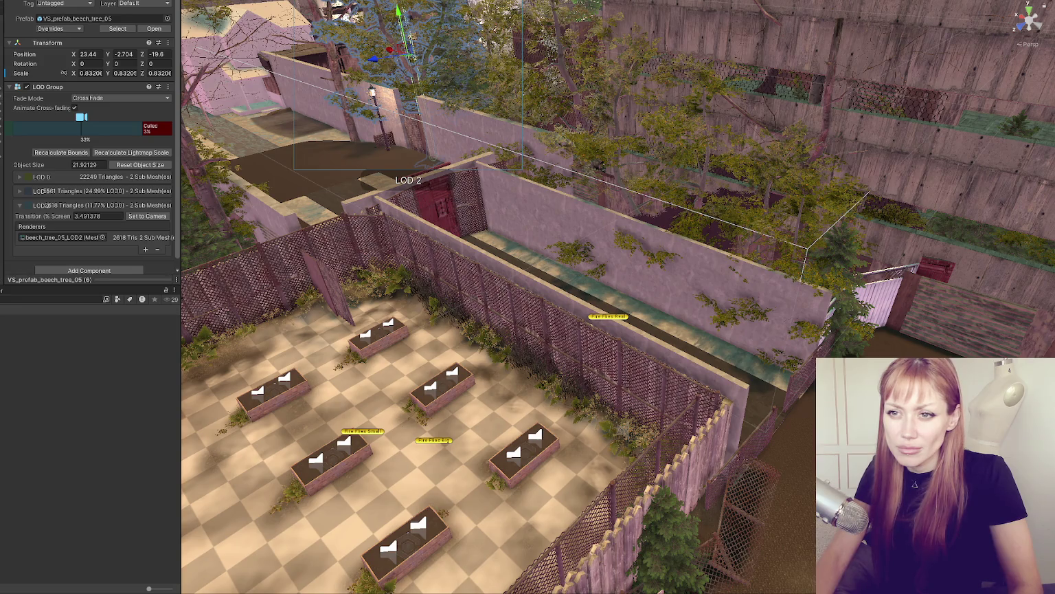
click(126, 402)
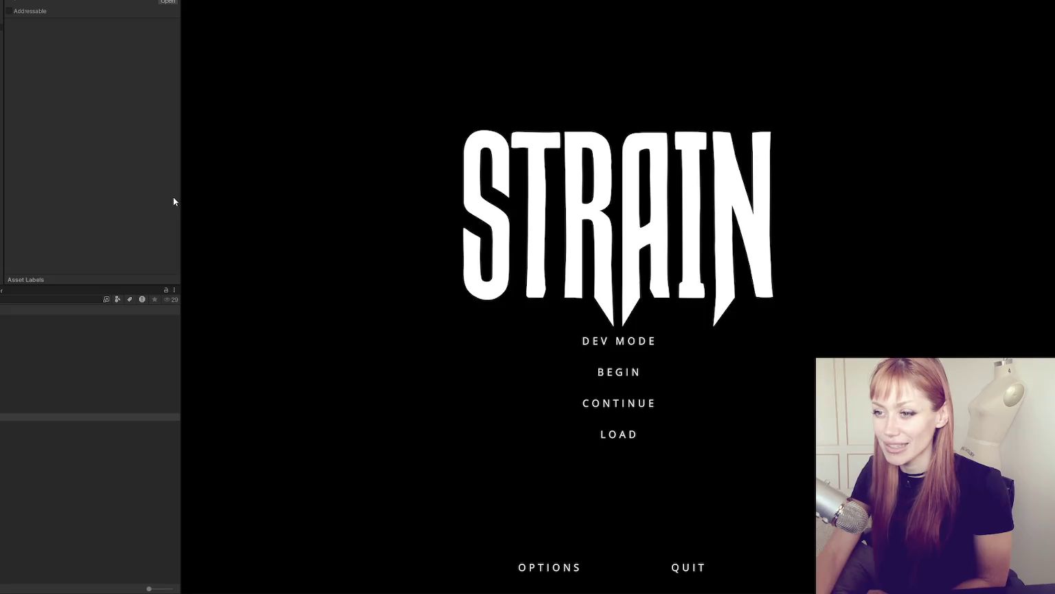
Step: Widen the Game view and start STRAIN from its title menu in DEV MODE
drag(179, 196, 49, 216)
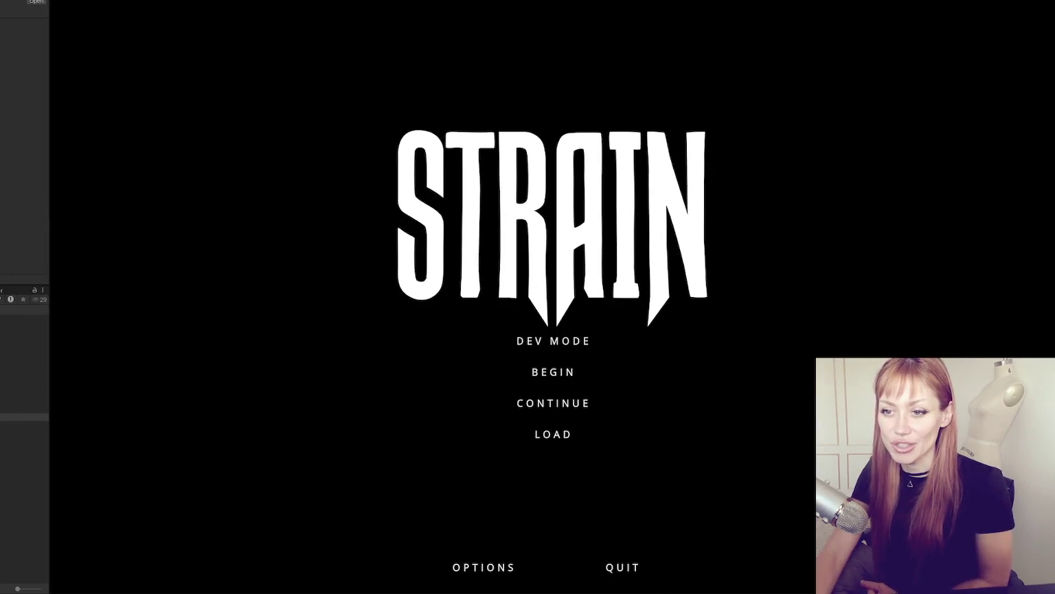
click(576, 342)
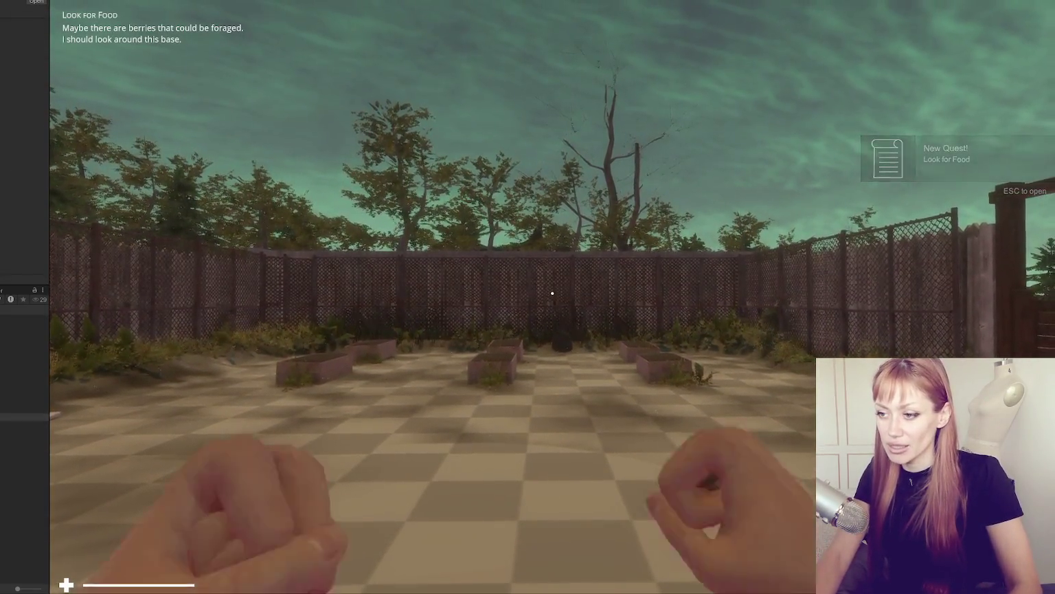
Step: Walk the garden, pick up scrap wood from the muddy hole, and head to the newspaper
key(w)
key(w)
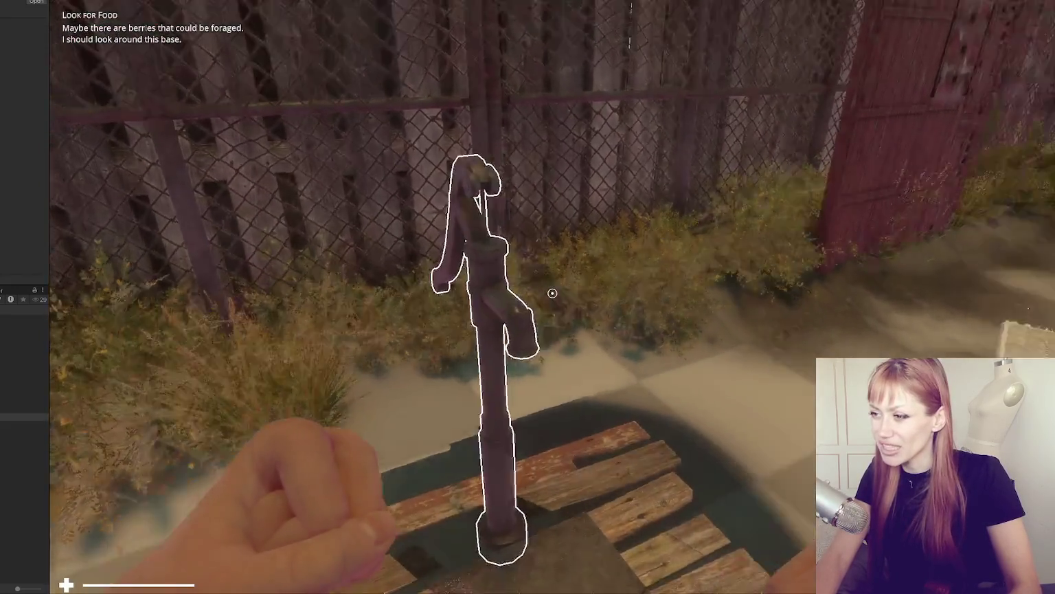
key(w)
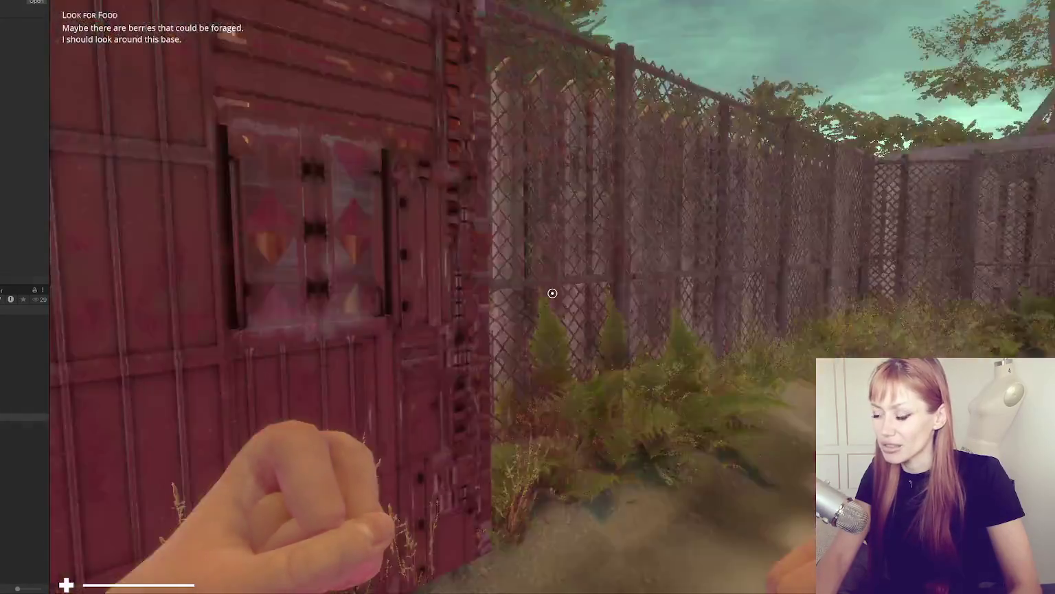
key(w)
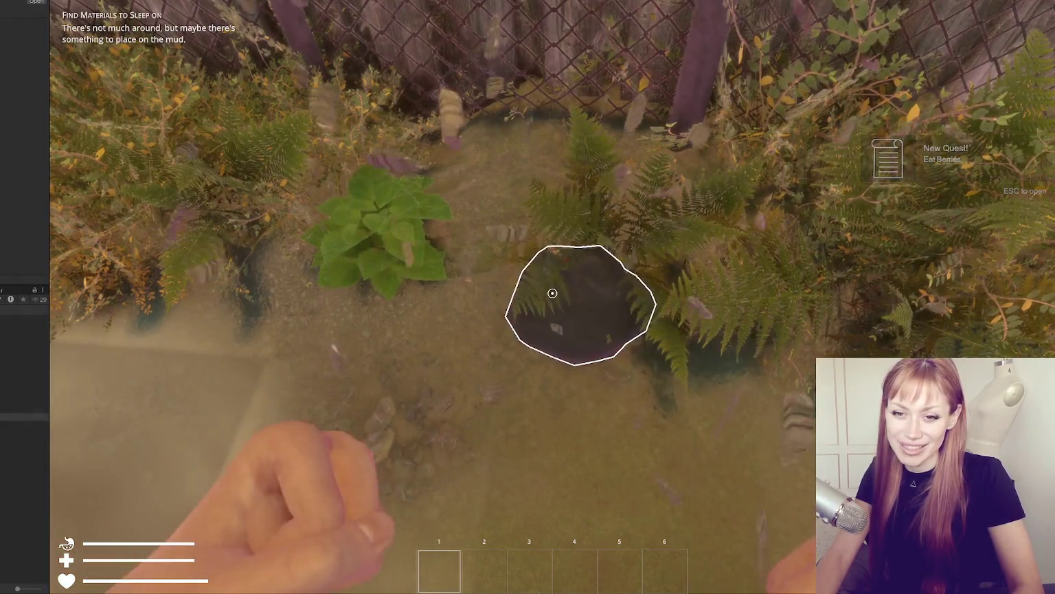
click(552, 293)
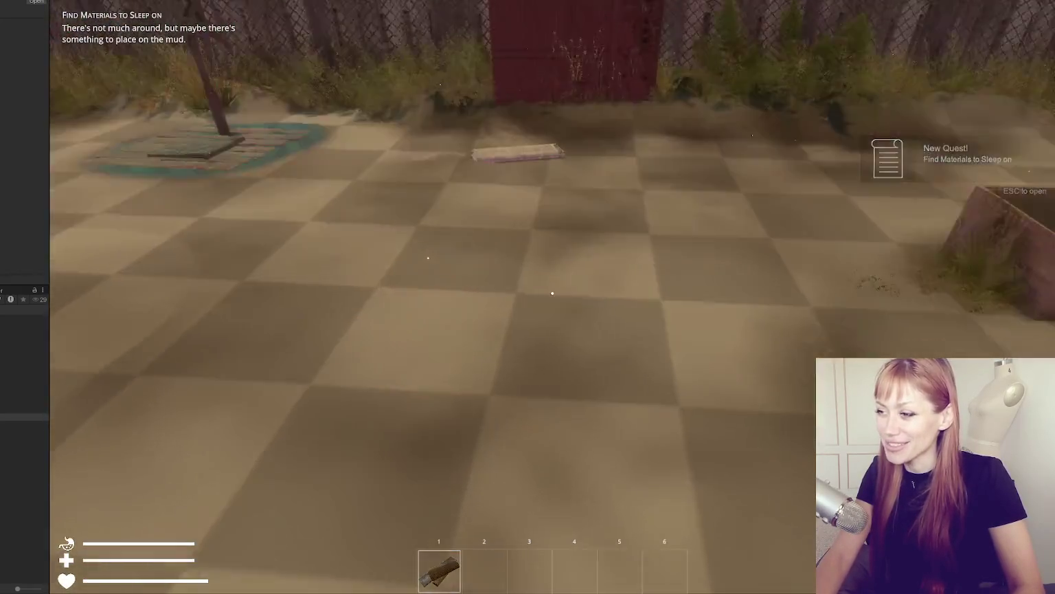
key(w)
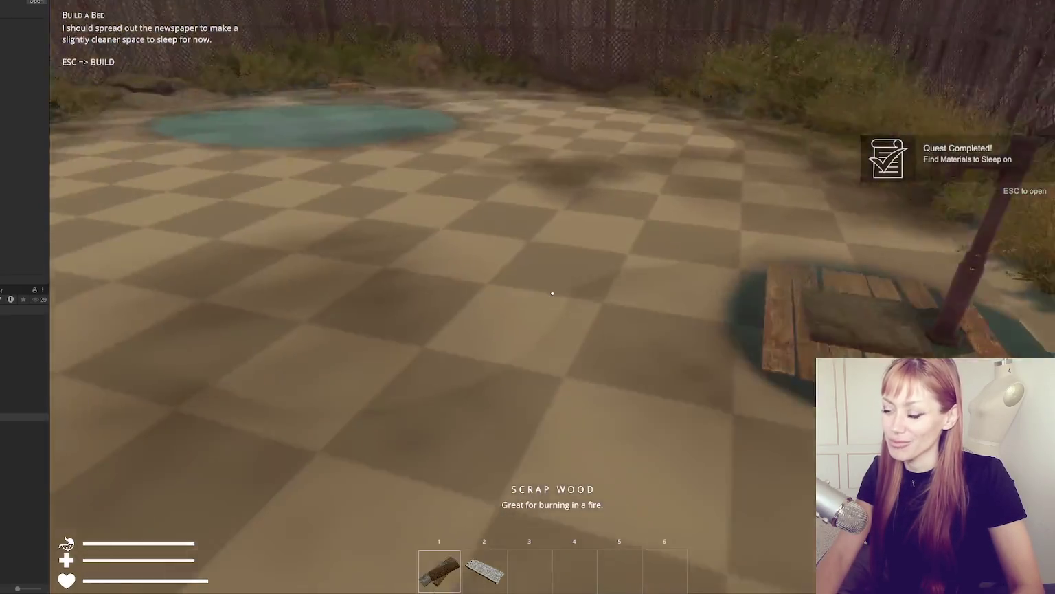
Step: Choose Newspaper Bed from the build menu and place it on the garden floor
key(Escape)
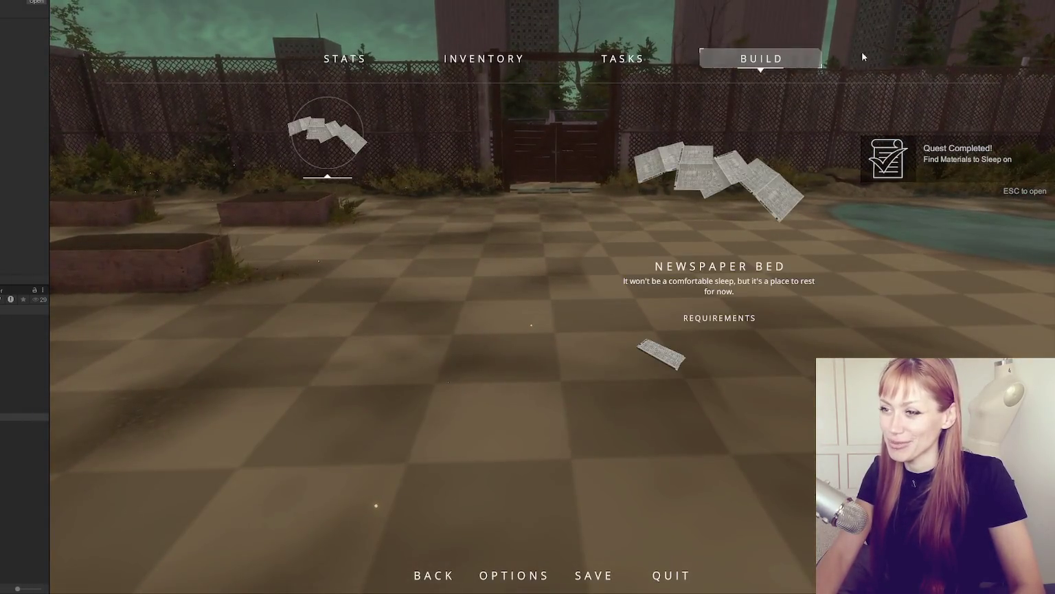
click(359, 135)
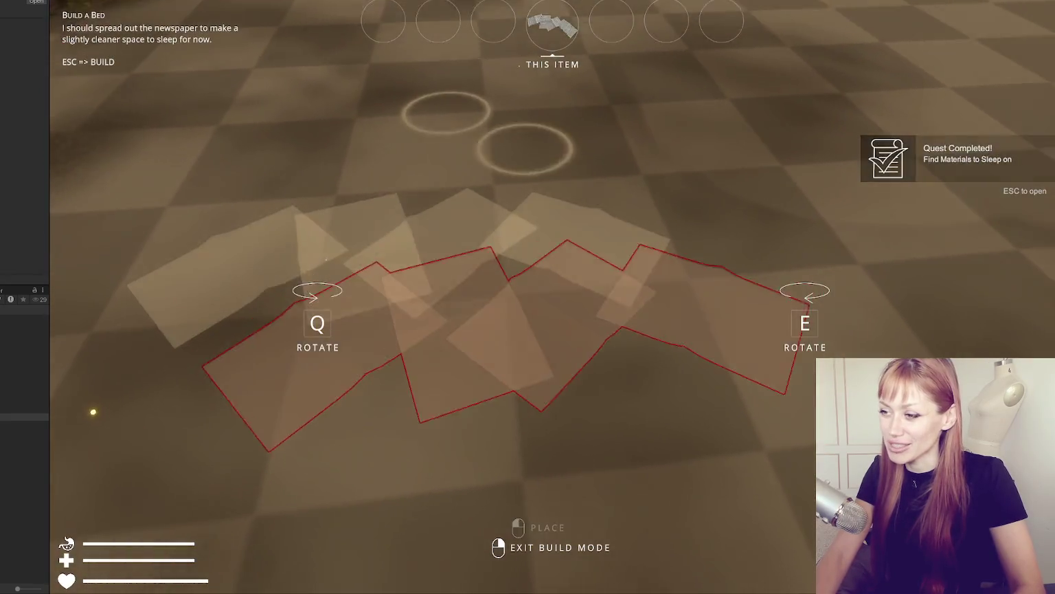
click(552, 292)
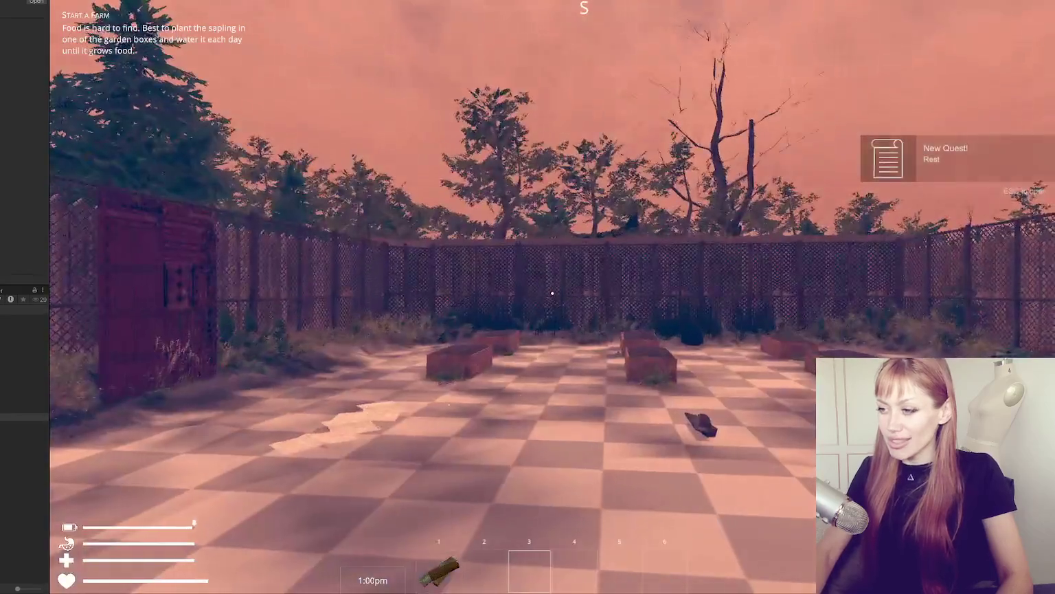
Step: Collect the kettle under the tap and the Tomato Sapling, switching between hotbar slots 2 and 3
key(w)
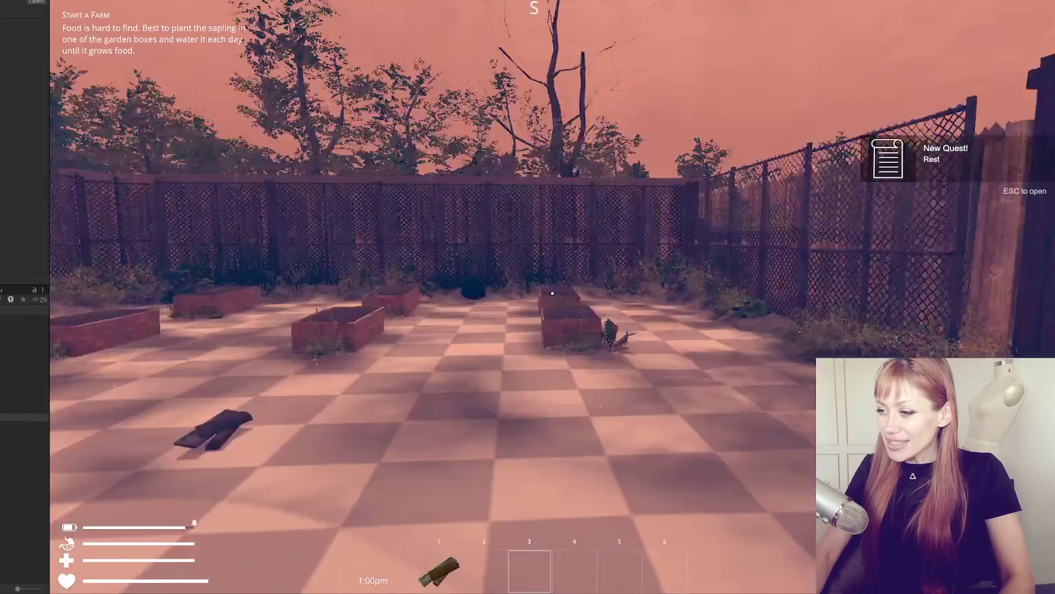
key(w)
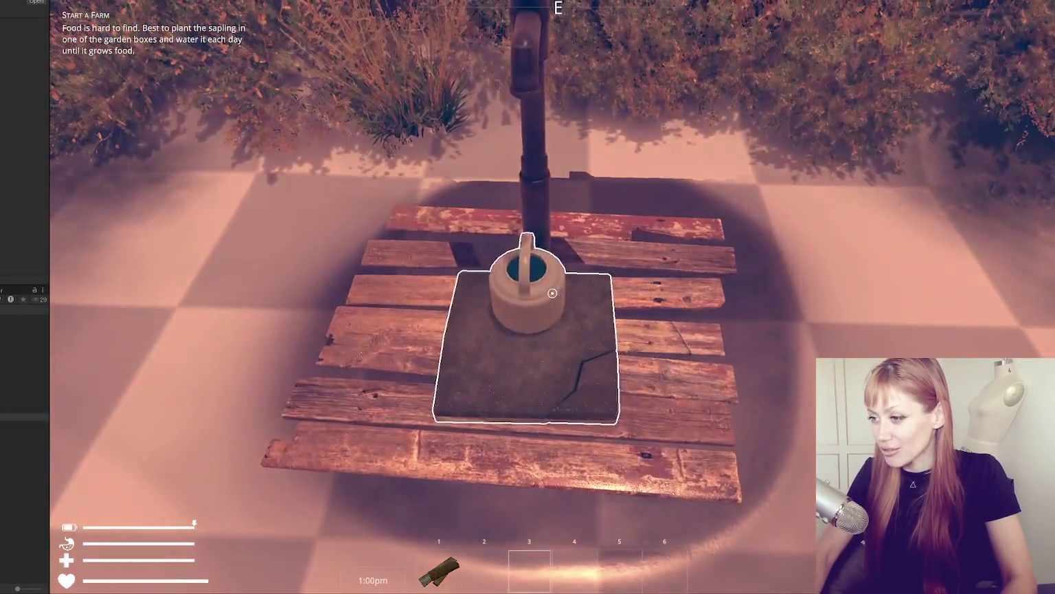
click(552, 294)
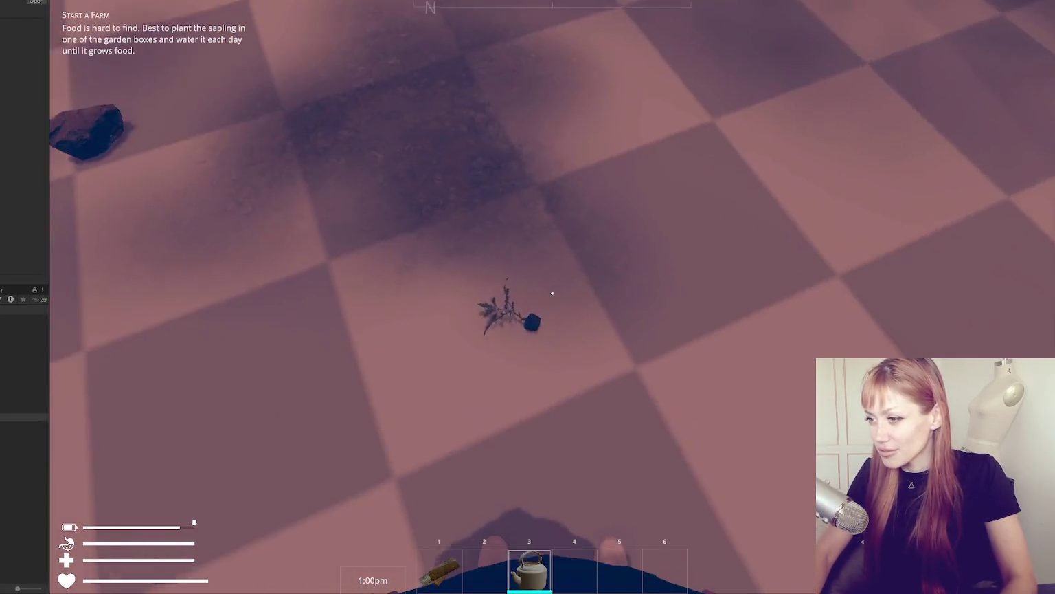
click(552, 294)
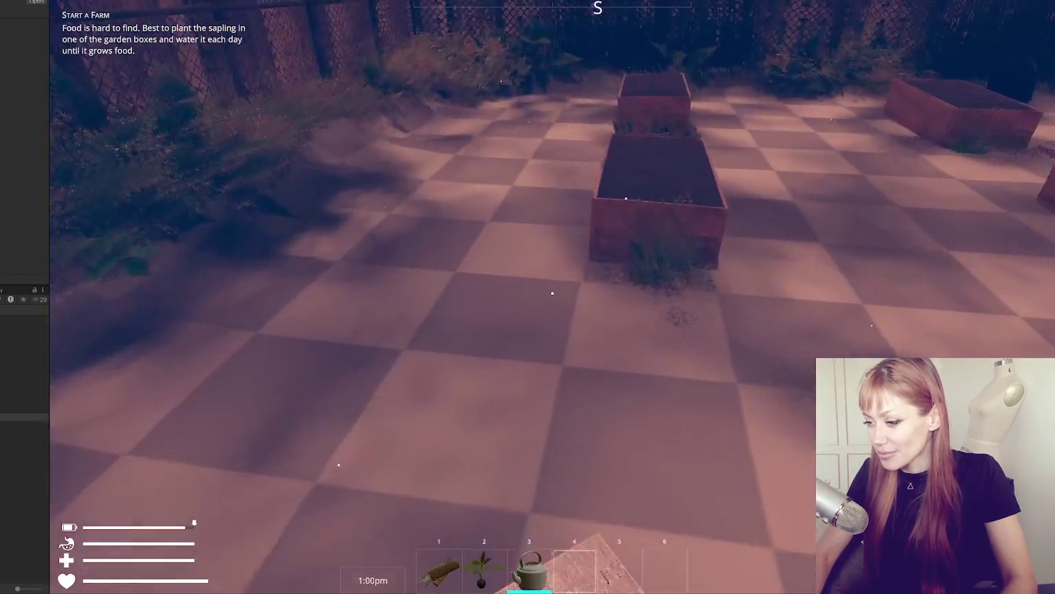
key(2)
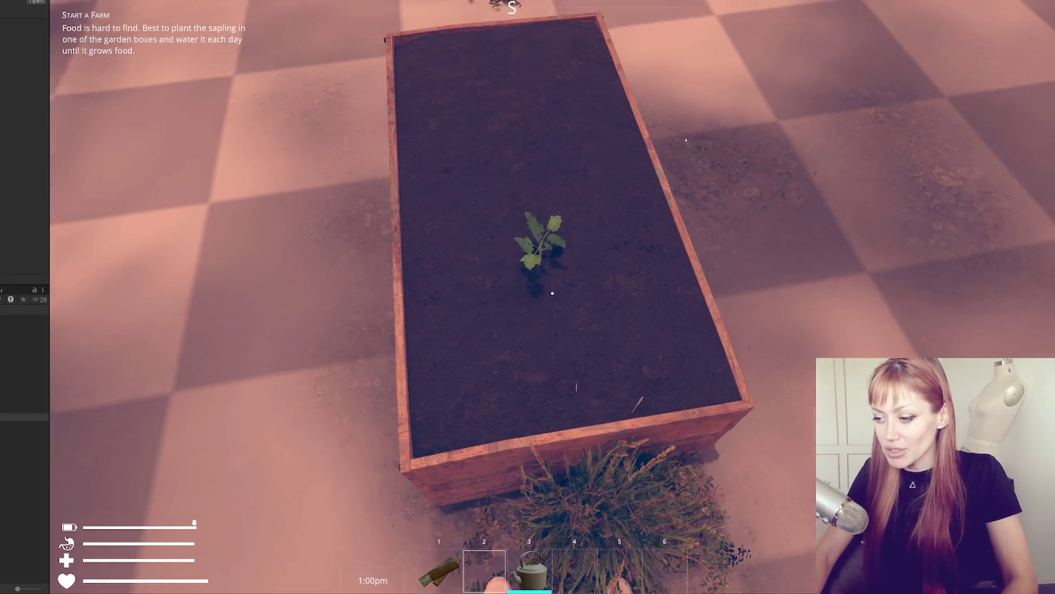
key(3)
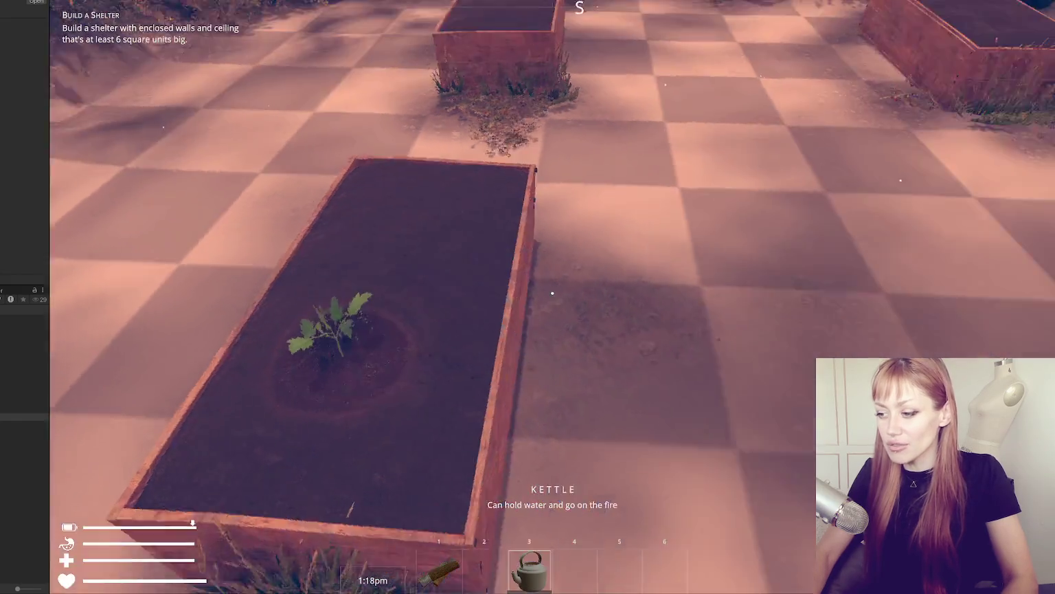
Step: Open the wooden gate and walk through the alleys up to the red door
key(w)
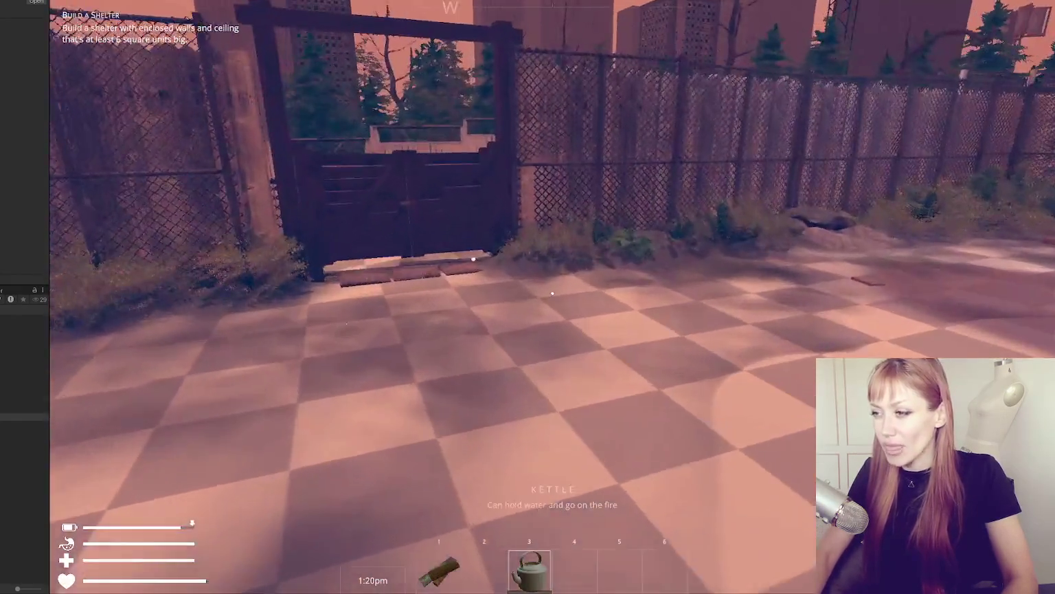
key(e)
key(w)
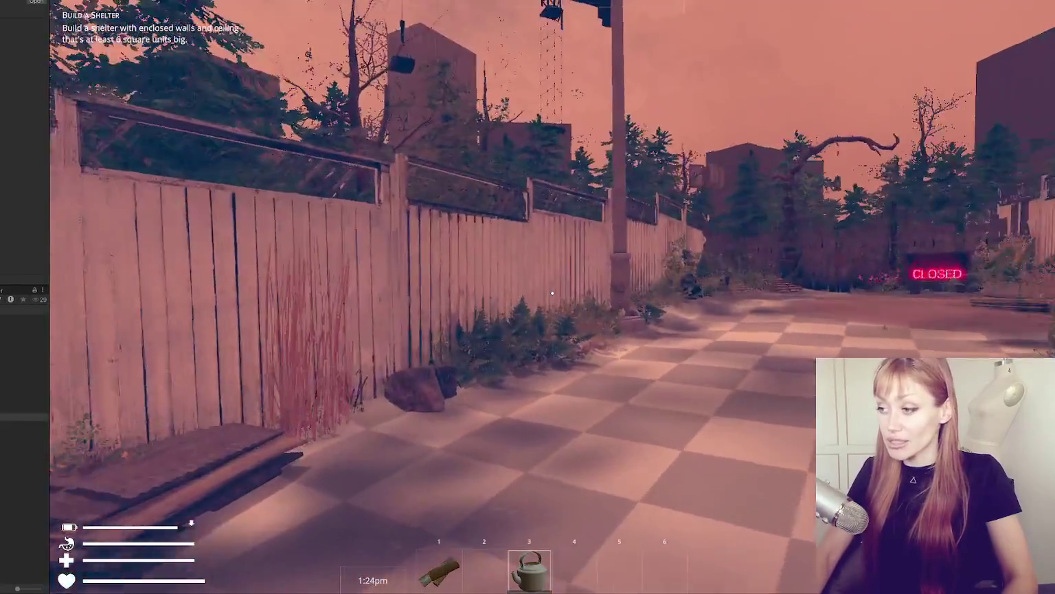
key(w)
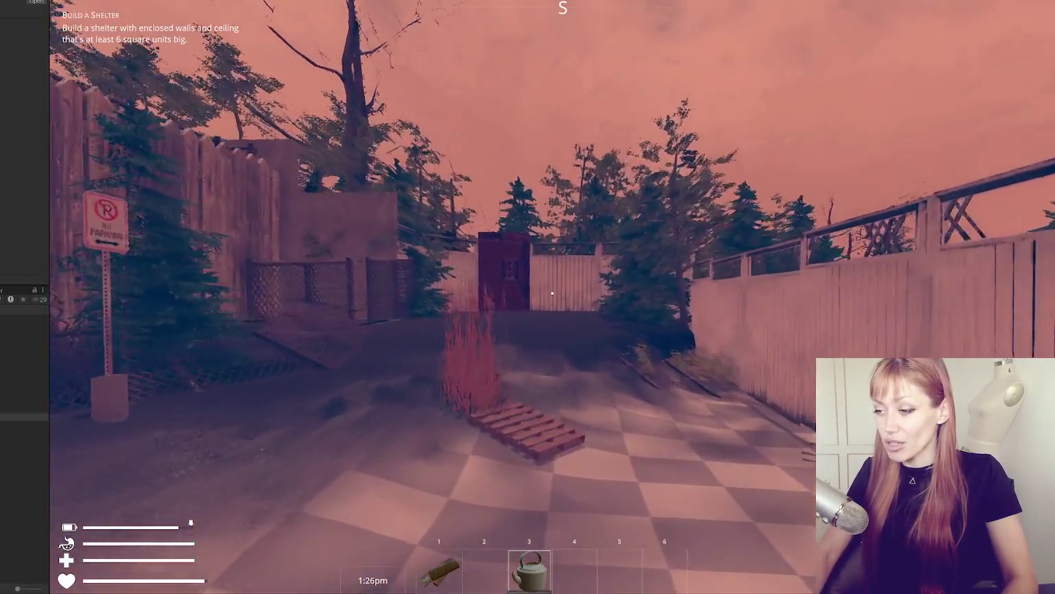
key(w)
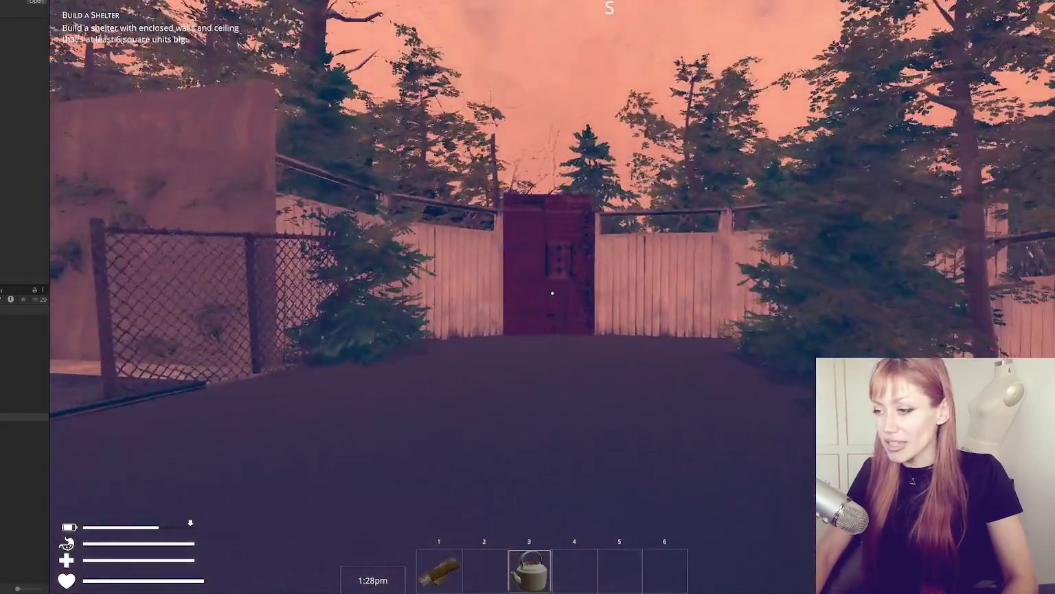
key(w)
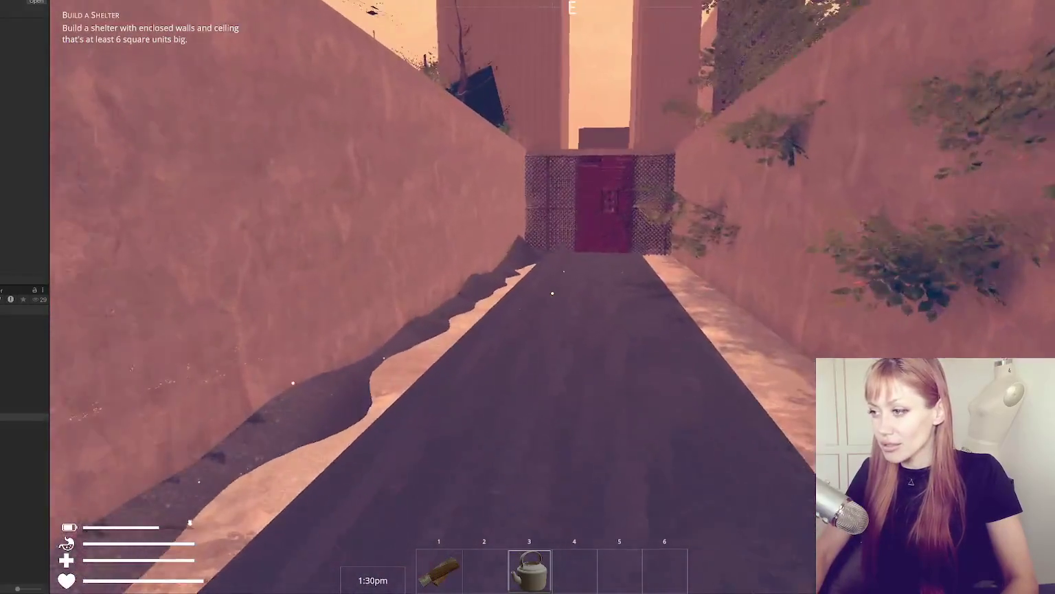
key(w)
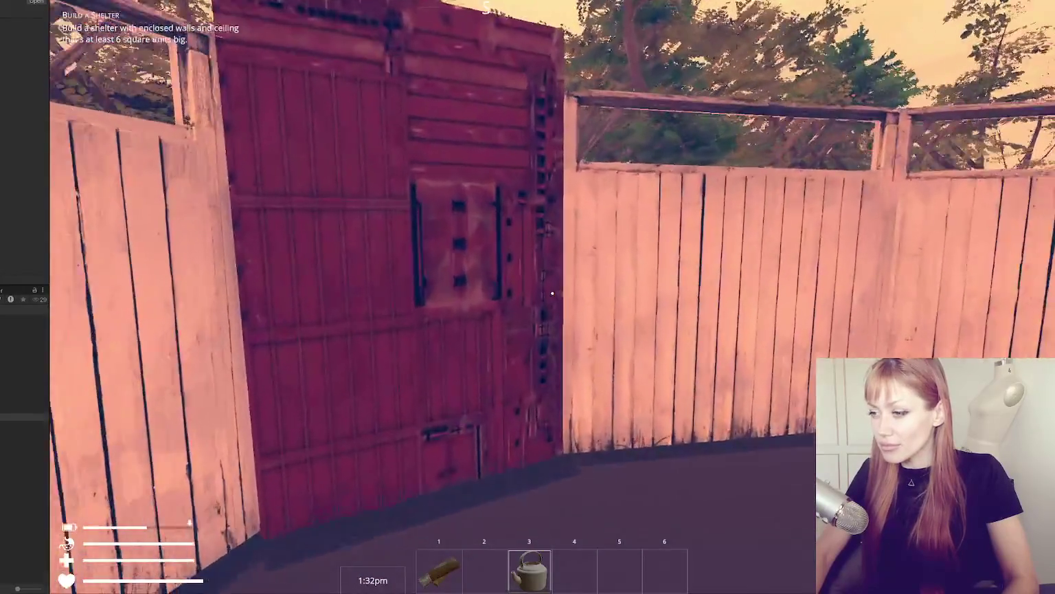
key(w)
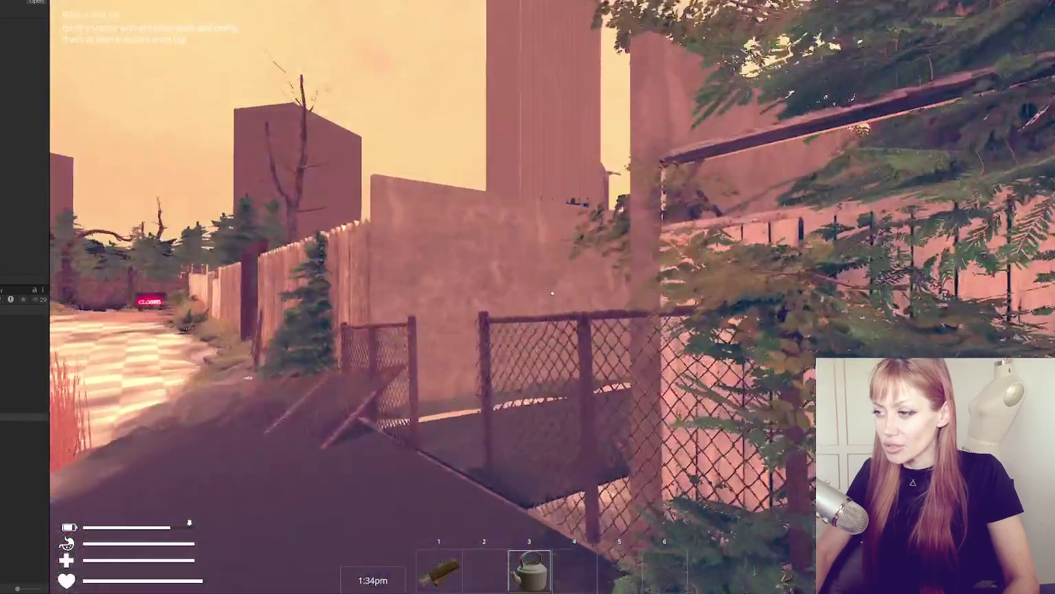
key(w)
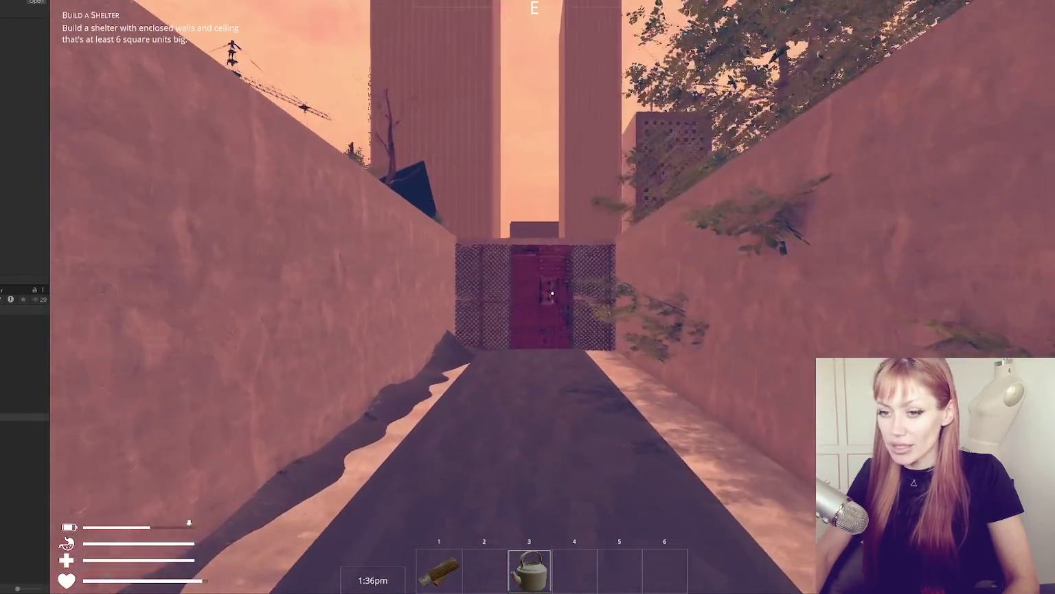
key(w)
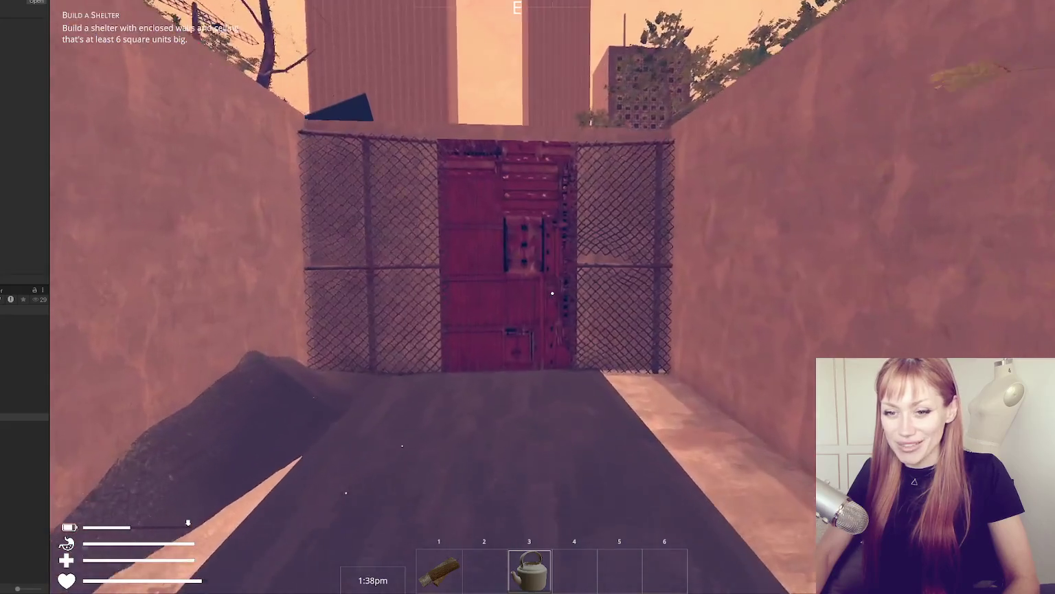
Step: Go through the red door, explore the lamp-lit alley, and bring up the pause menu
key(e)
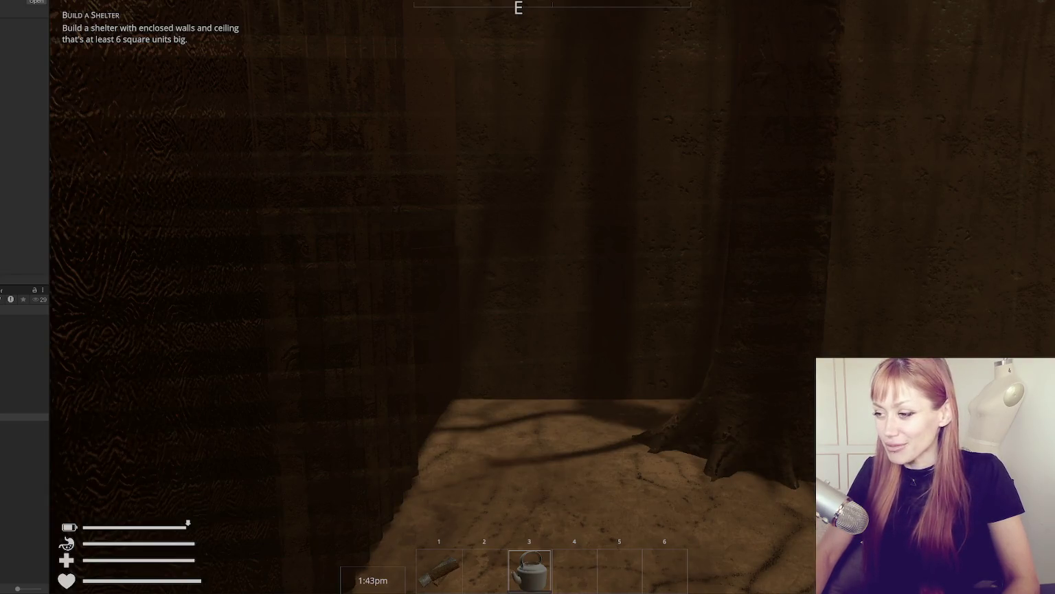
key(w)
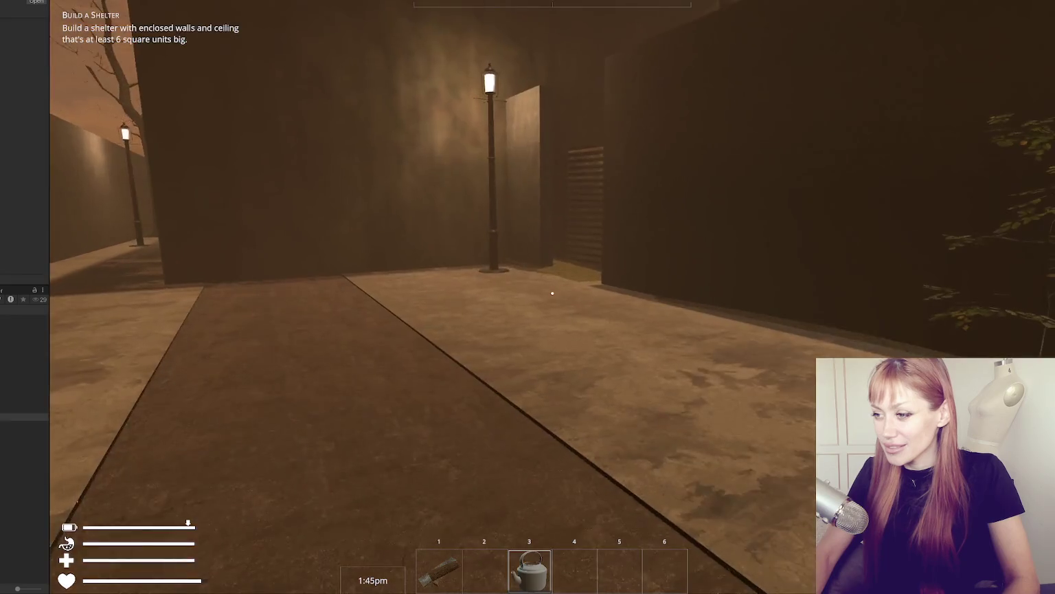
mouse_move(552, 293)
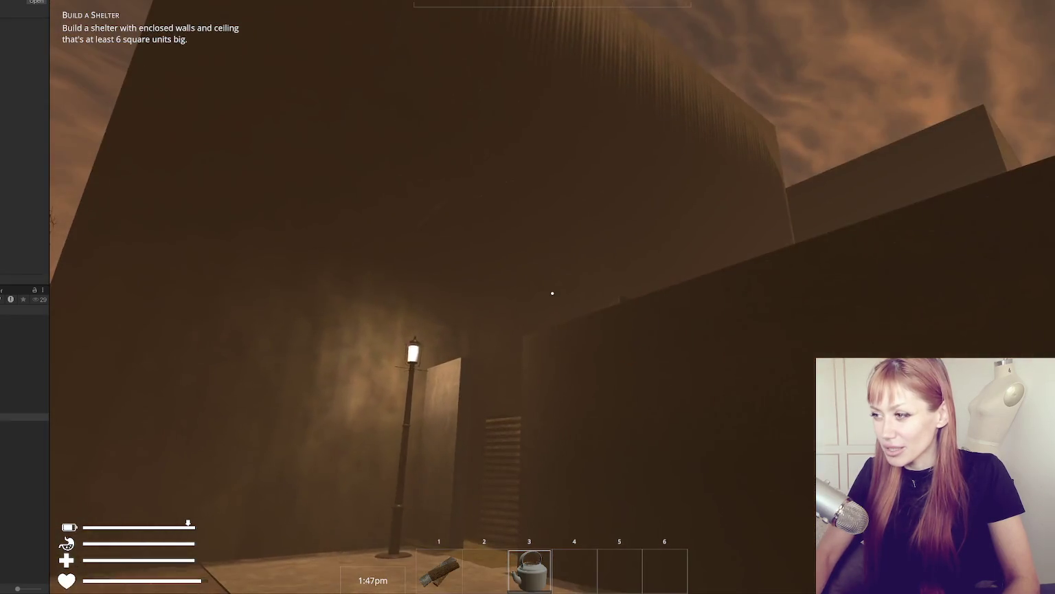
key(w)
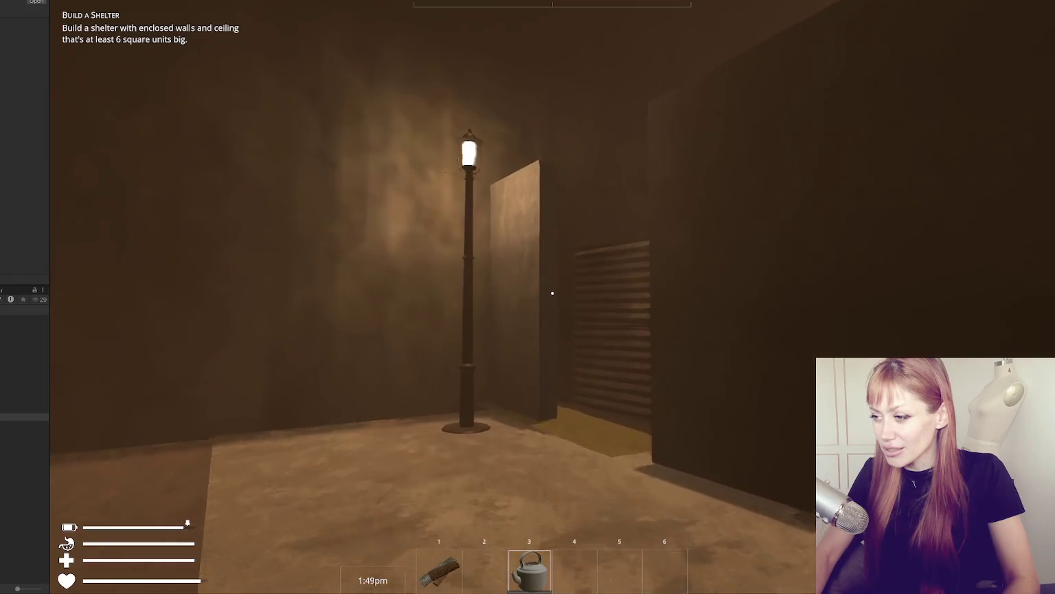
key(w)
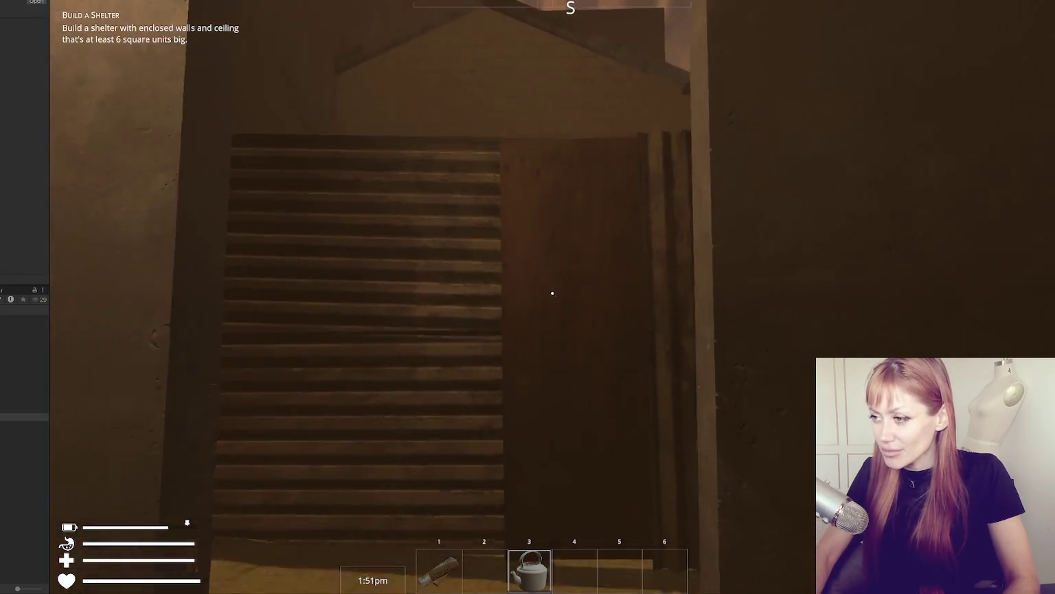
key(Escape)
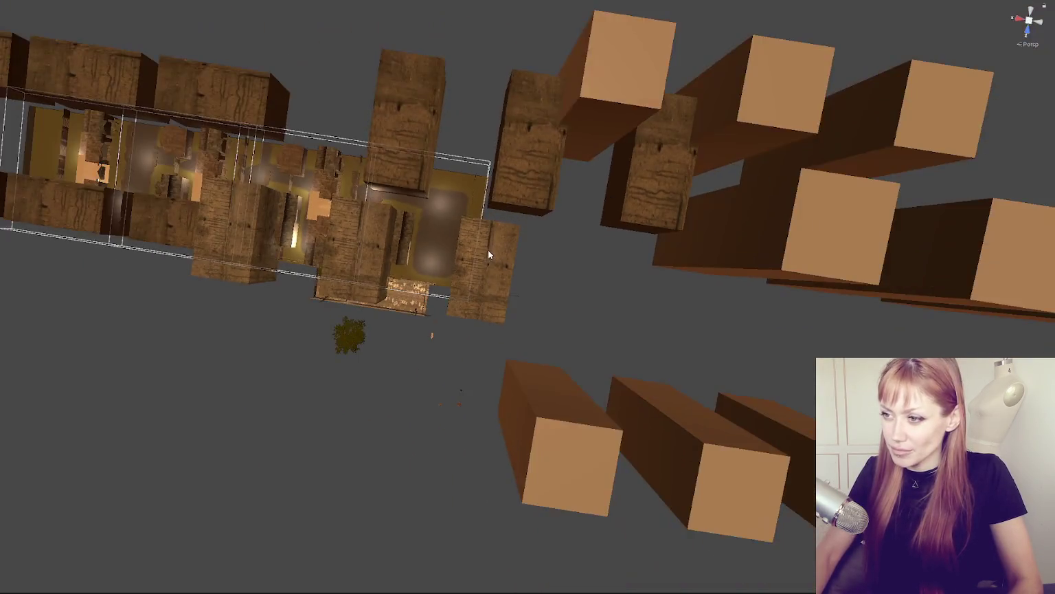
Step: Orbit and zoom the Scene view out to an oblique overview of the whole chunk row
mouse_move(487, 254)
mouse_down()
mouse_move(511, 245)
mouse_move(457, 220)
mouse_move(498, 213)
mouse_up()
scroll(498, 213, up, 5)
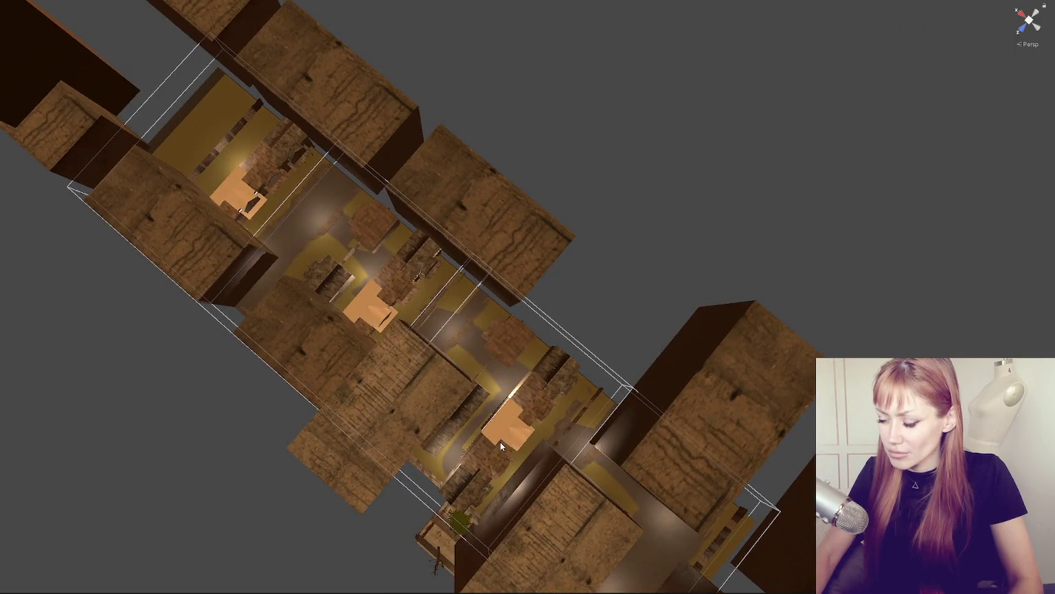
scroll(500, 442, up, 3)
mouse_move(500, 441)
mouse_down()
mouse_move(500, 419)
mouse_move(584, 515)
mouse_move(672, 587)
mouse_up()
scroll(672, 588, up, 3)
mouse_move(381, 320)
mouse_down()
mouse_move(130, 301)
mouse_move(120, 371)
mouse_up()
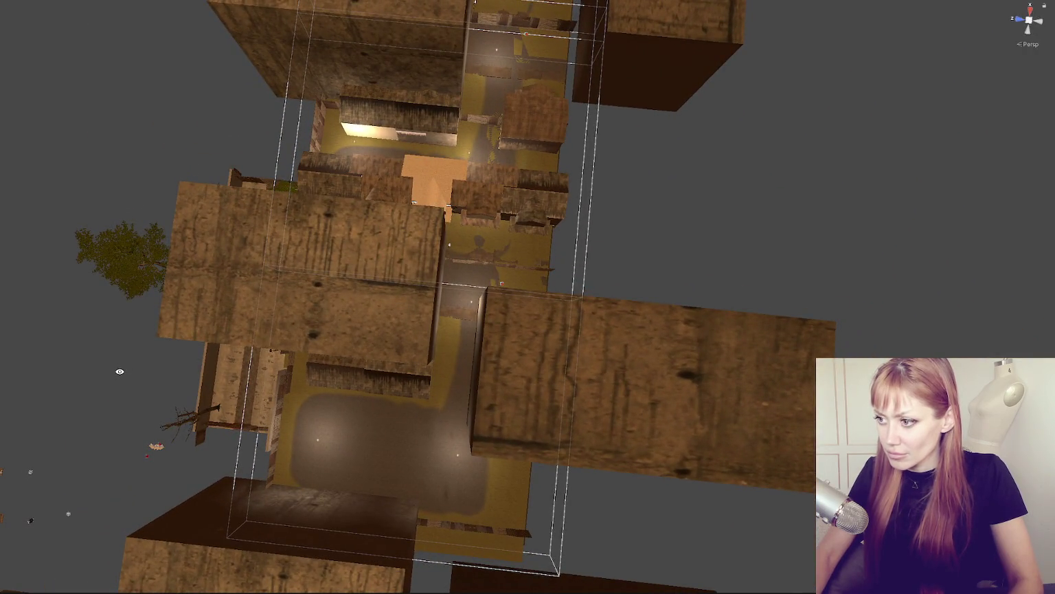
scroll(428, 268, down, 6)
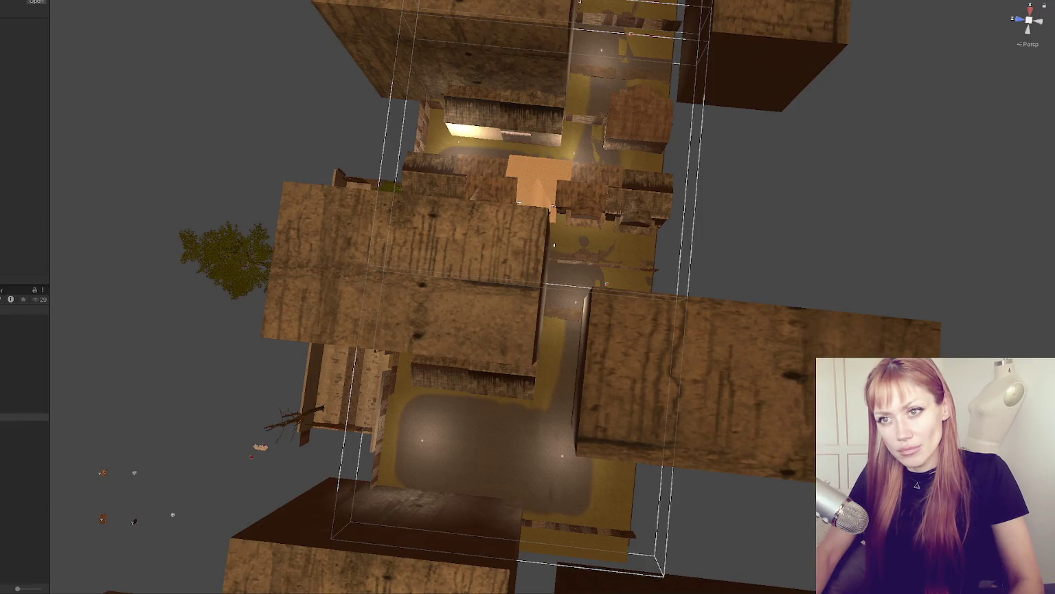
mouse_move(483, 243)
mouse_down()
mouse_move(598, 319)
mouse_move(543, 296)
mouse_up()
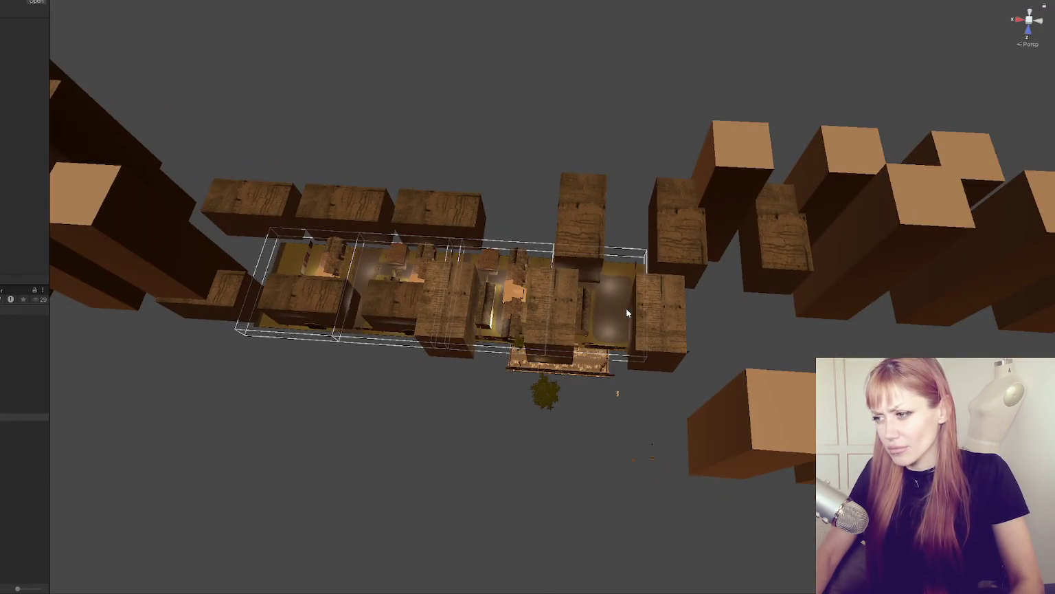
right_click(21, 379)
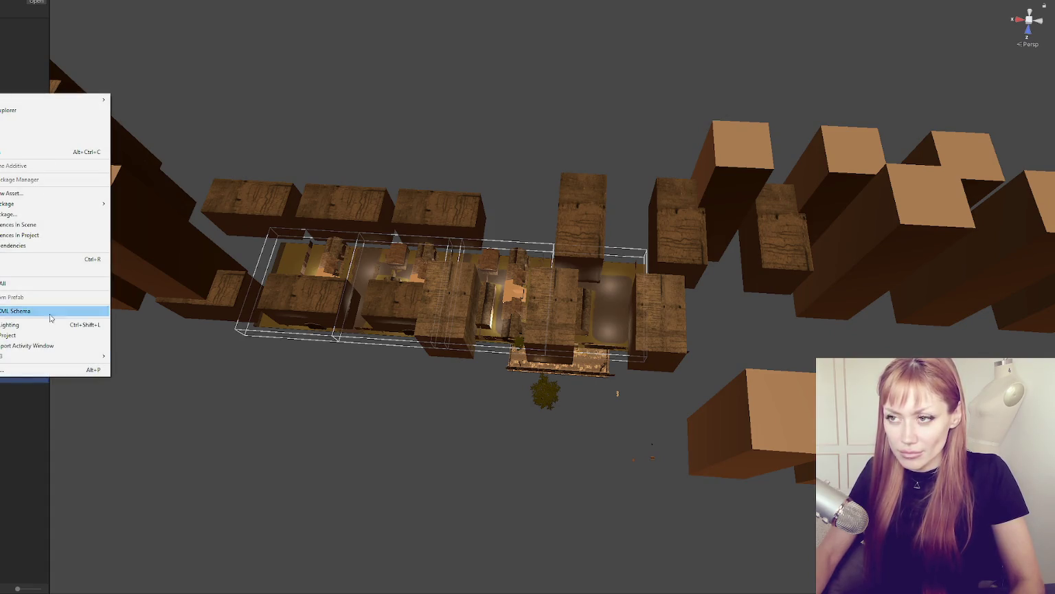
Step: Inspect the building block close up, then open the scene asset additively from the Project panel
mouse_move(517, 99)
mouse_down()
mouse_move(330, 146)
mouse_move(320, 284)
mouse_up()
mouse_move(368, 313)
mouse_down()
mouse_move(904, 135)
mouse_move(869, 143)
mouse_move(721, 237)
mouse_up()
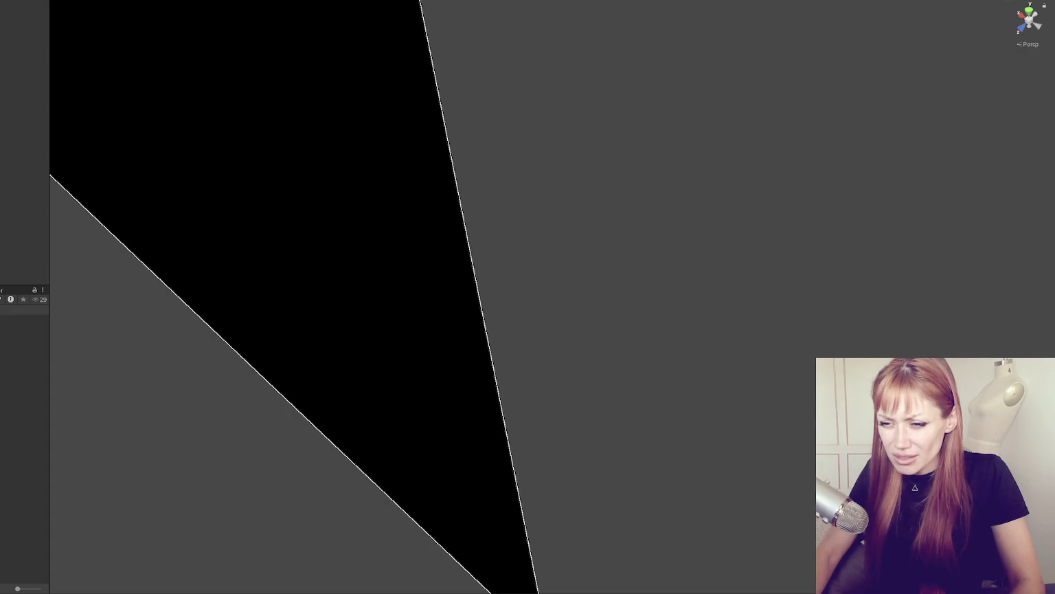
click(24, 379)
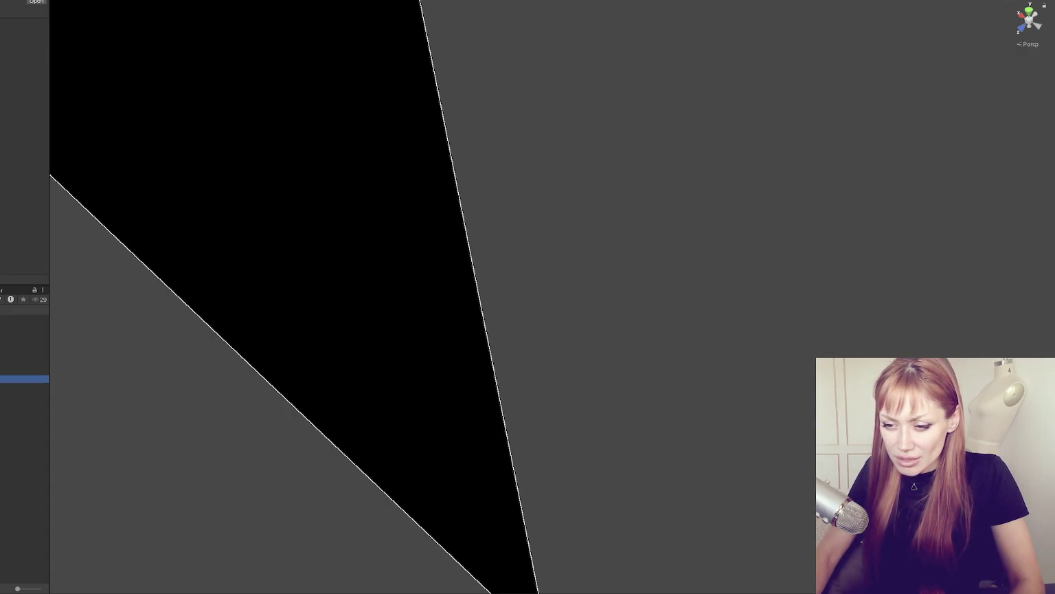
right_click(25, 379)
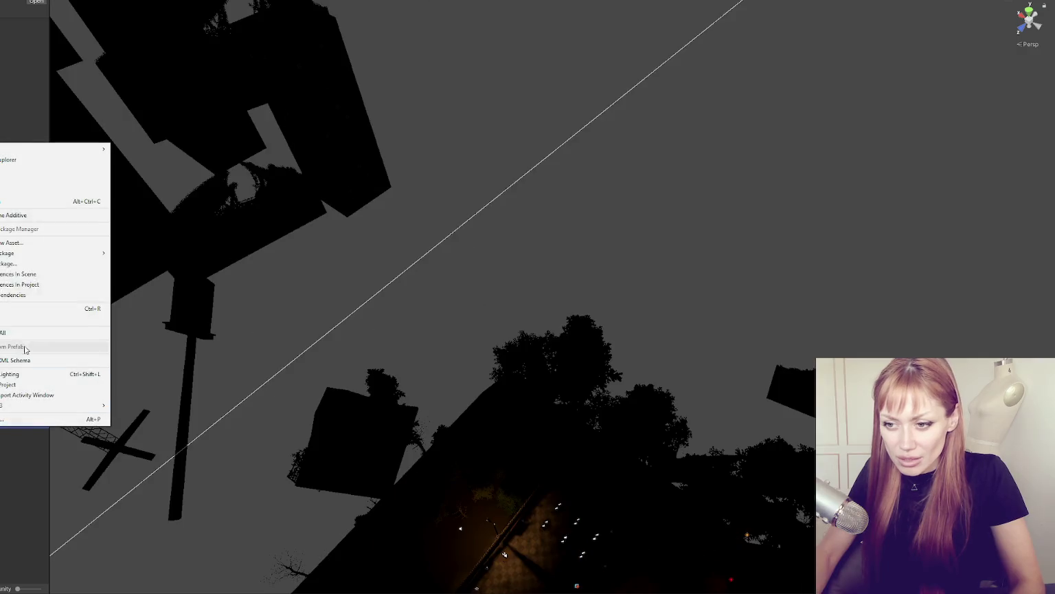
click(35, 217)
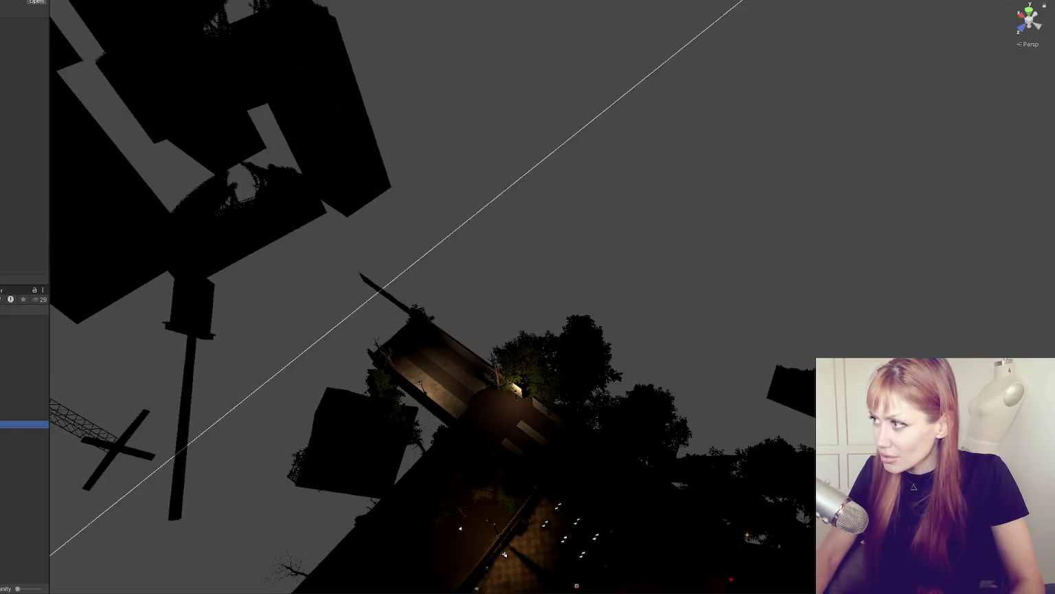
Step: Look over the loaded buildings and courtyard, then return to WastelandSpawnControls.cs in VS Code
scroll(634, 382, up, 10)
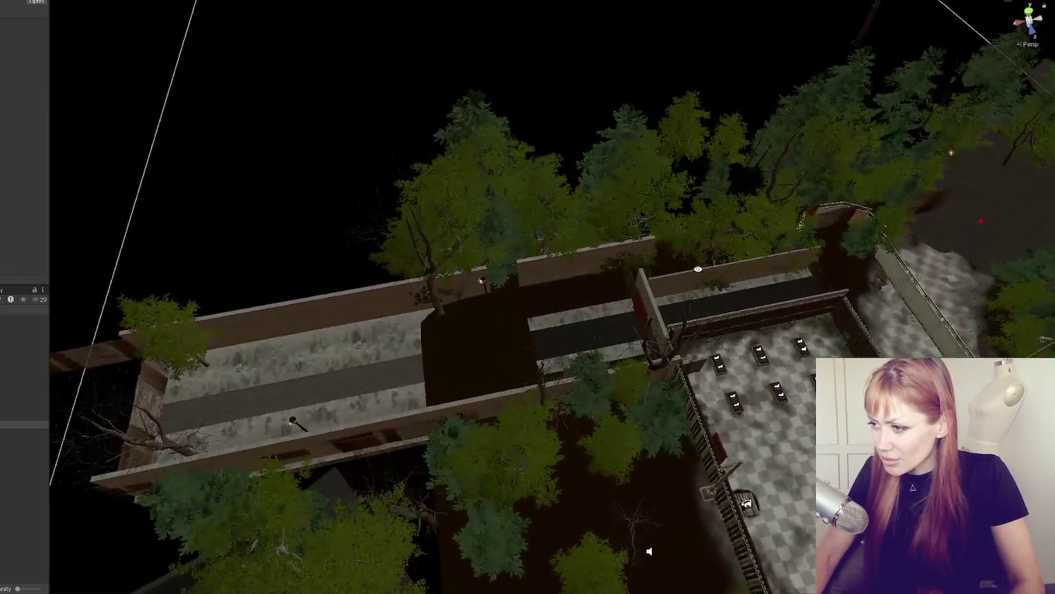
scroll(707, 276, down, 8)
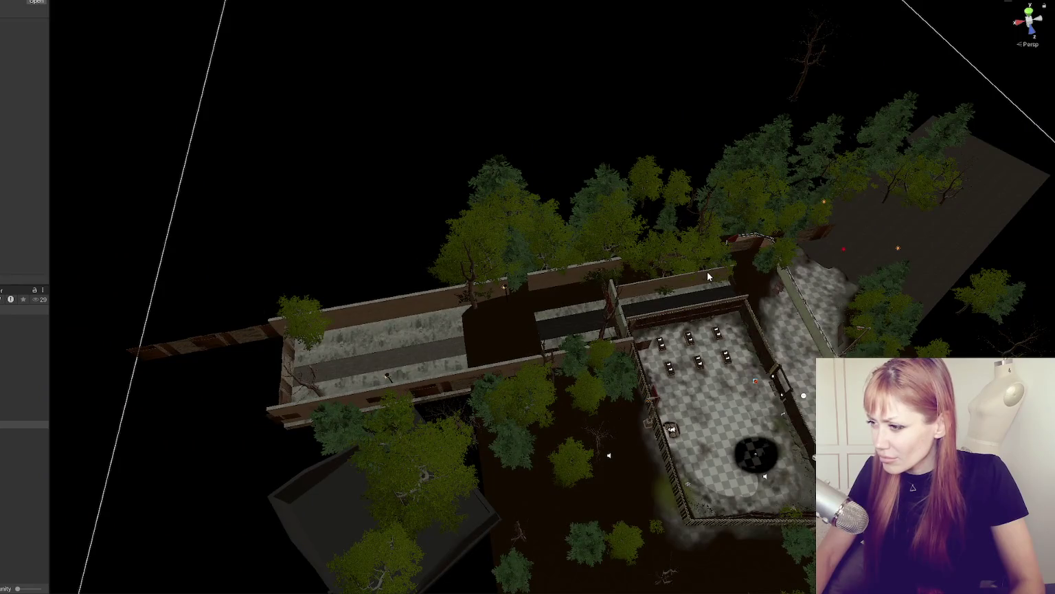
mouse_move(707, 271)
mouse_down()
mouse_move(670, 297)
mouse_move(715, 295)
mouse_move(612, 301)
mouse_move(699, 299)
mouse_up()
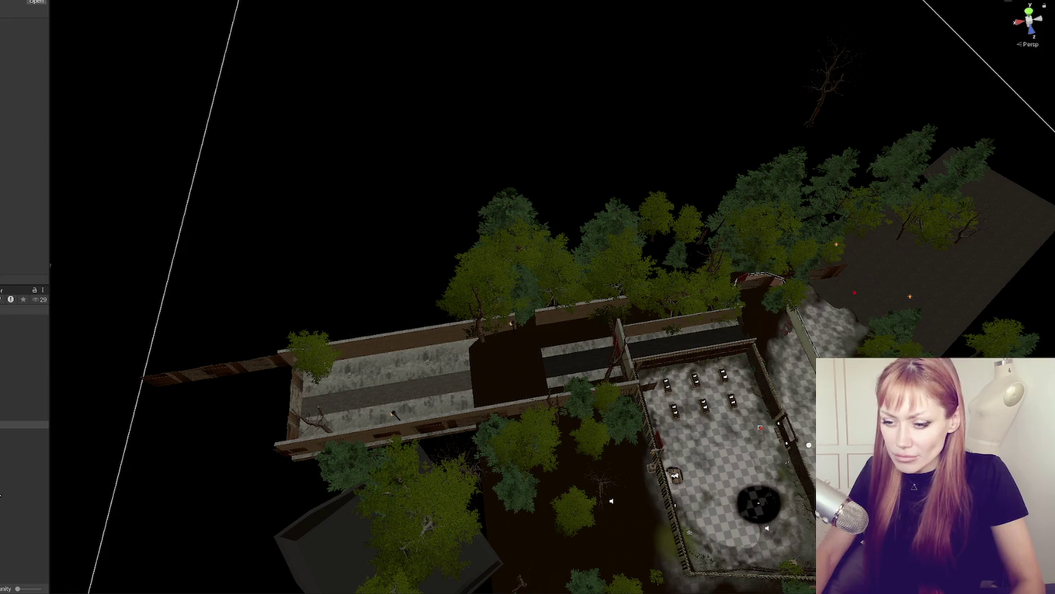
key(alt+Tab)
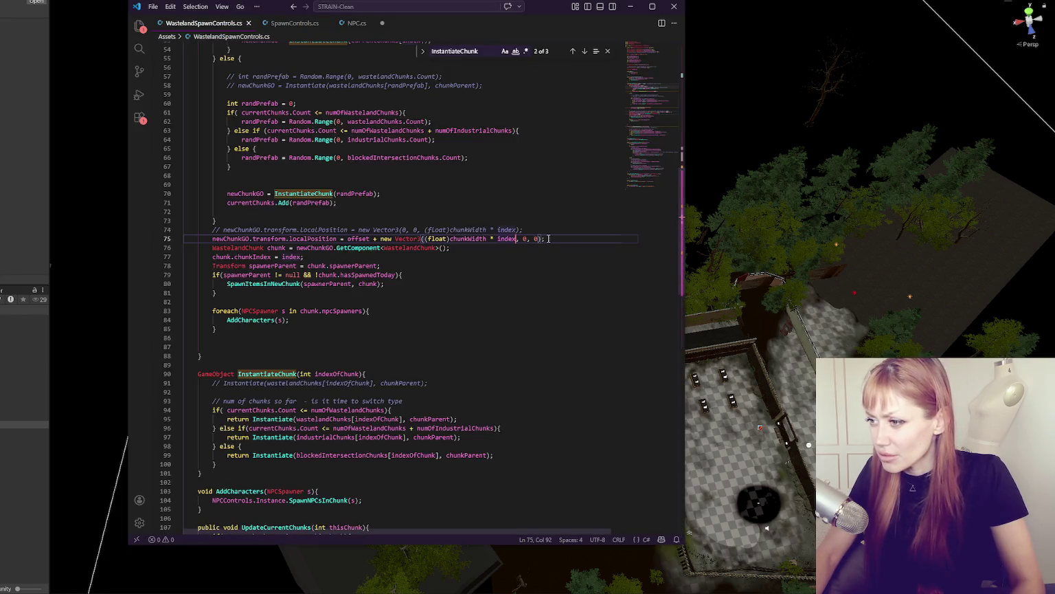
Step: Duplicate line 75, paste the chunkWidth * index terms into line 76, comment out line 75, and save
key(shift+alt+Down)
mouse_move(509, 230)
mouse_down()
mouse_move(398, 230)
mouse_move(451, 248)
mouse_up()
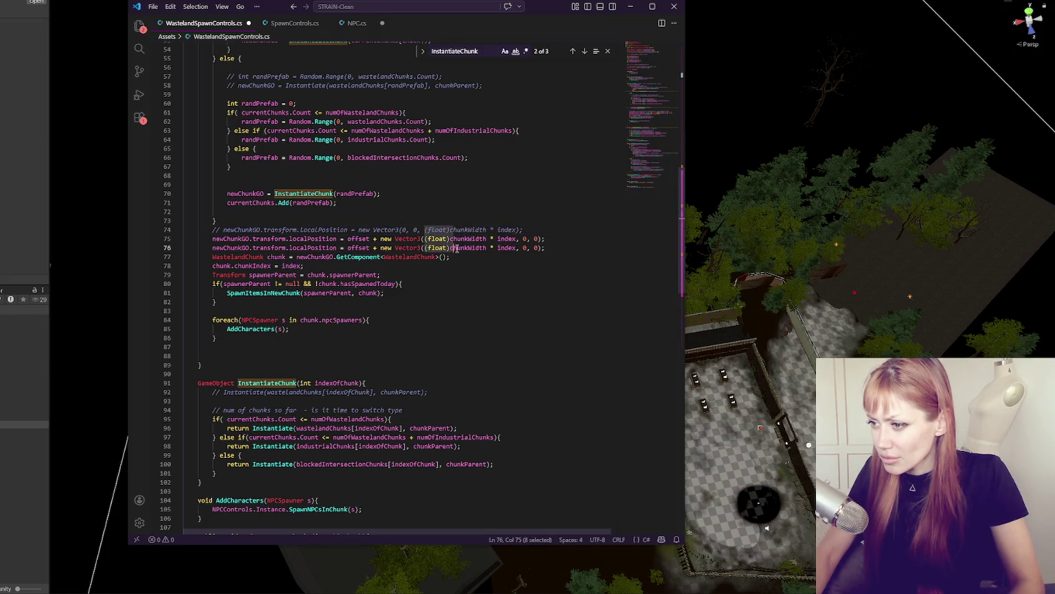
click(539, 248)
text(0, 0, (float)chunkWidth * index)
click(552, 240)
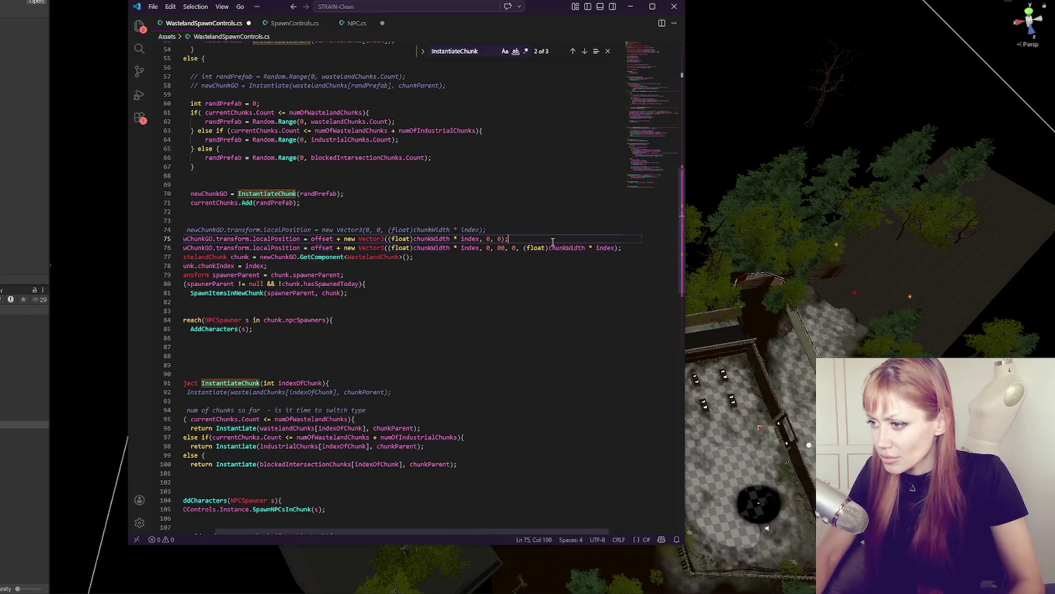
key(ctrl+slash)
key(ctrl+s)
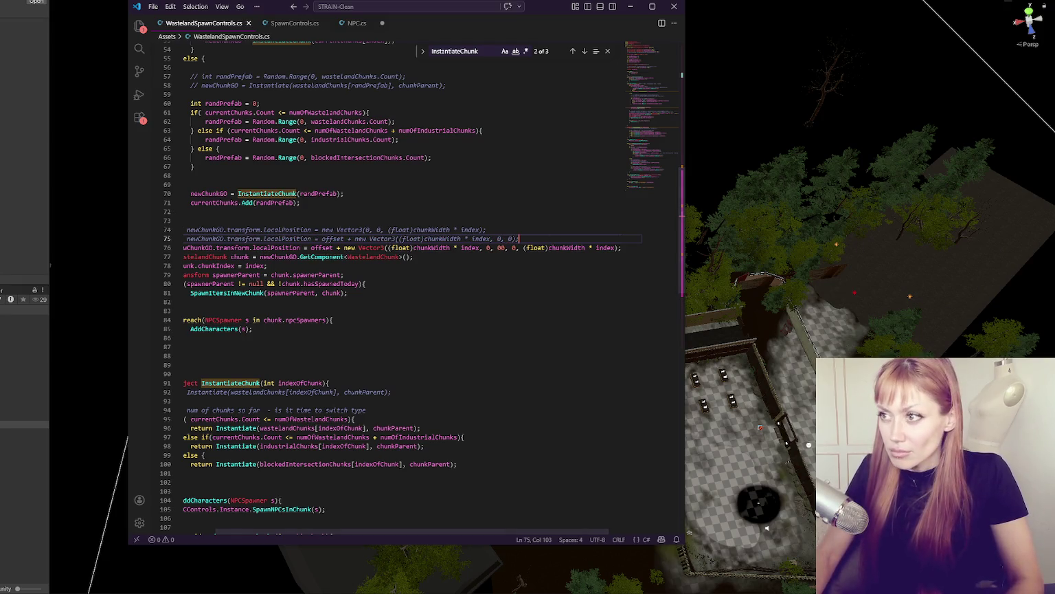
key(alt+Tab)
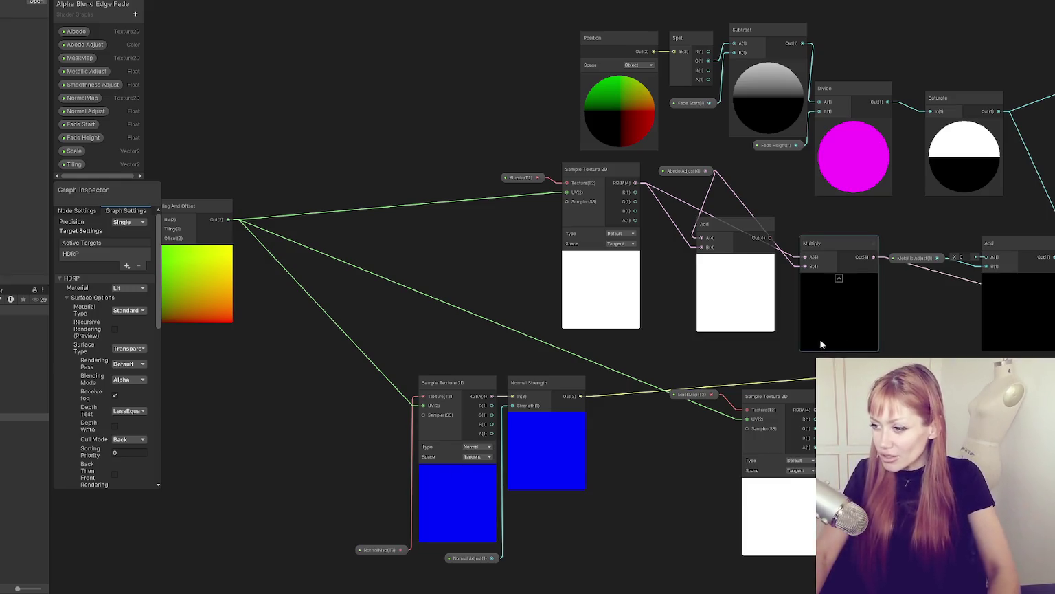
mouse_move(893, 70)
mouse_down()
mouse_move(700, 77)
mouse_move(607, 60)
mouse_up()
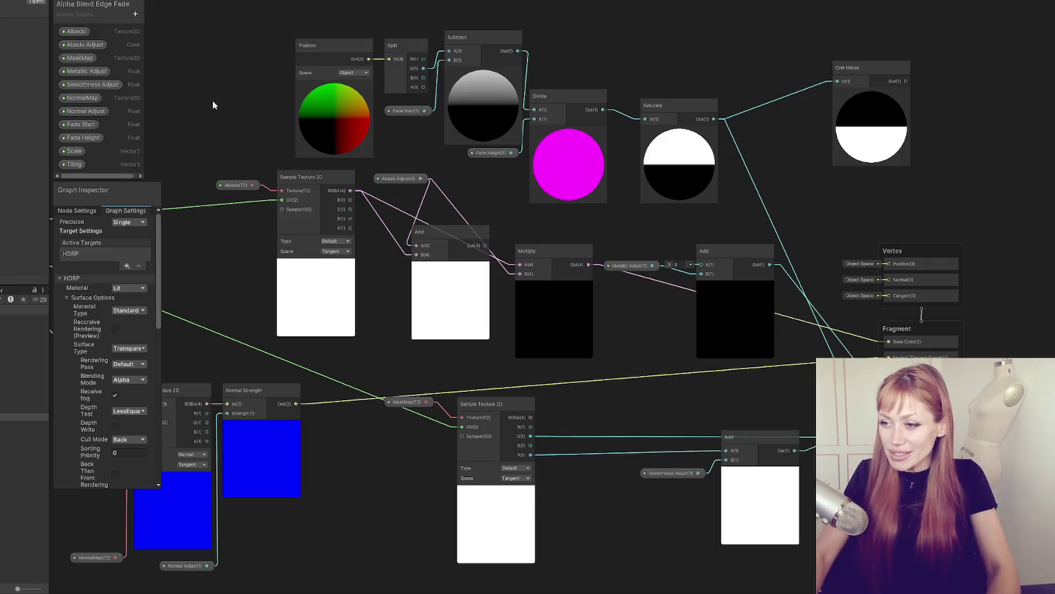
scroll(213, 99, down, 2)
scroll(203, 140, up, 4)
scroll(244, 116, down, 2)
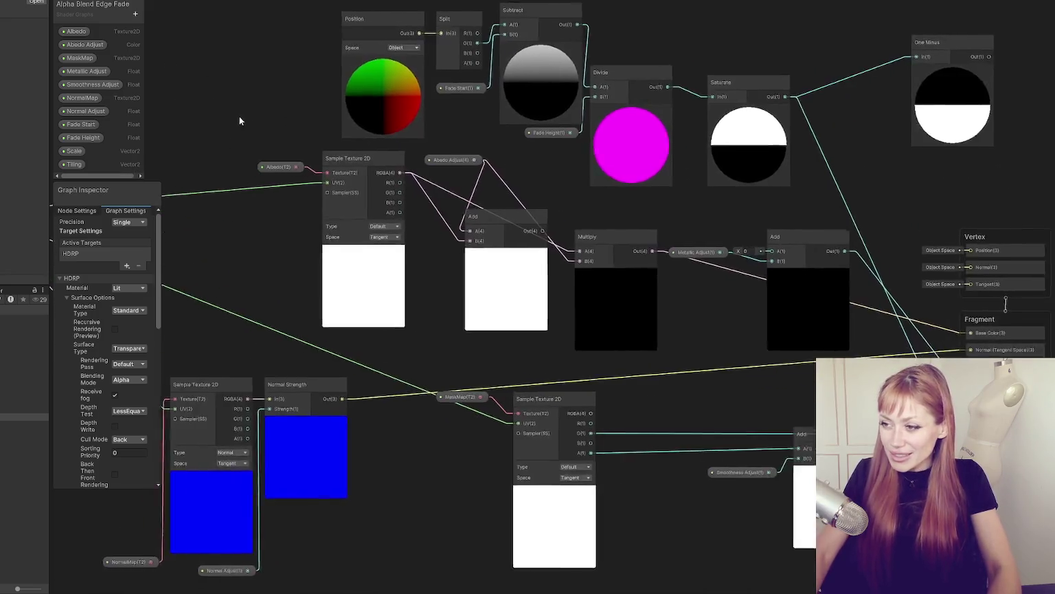
drag(245, 121, 118, 110)
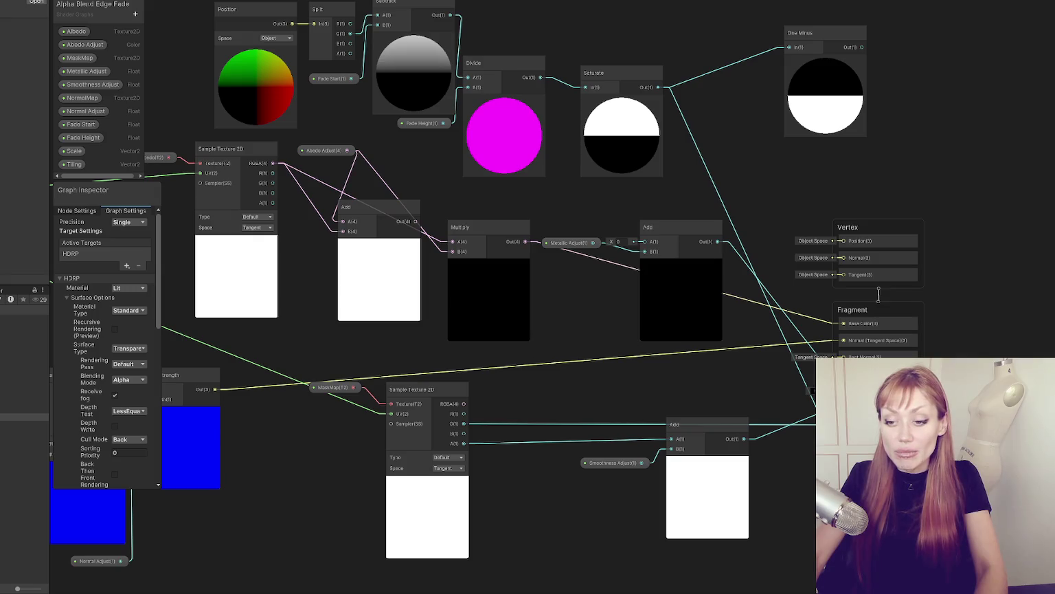
click(25, 372)
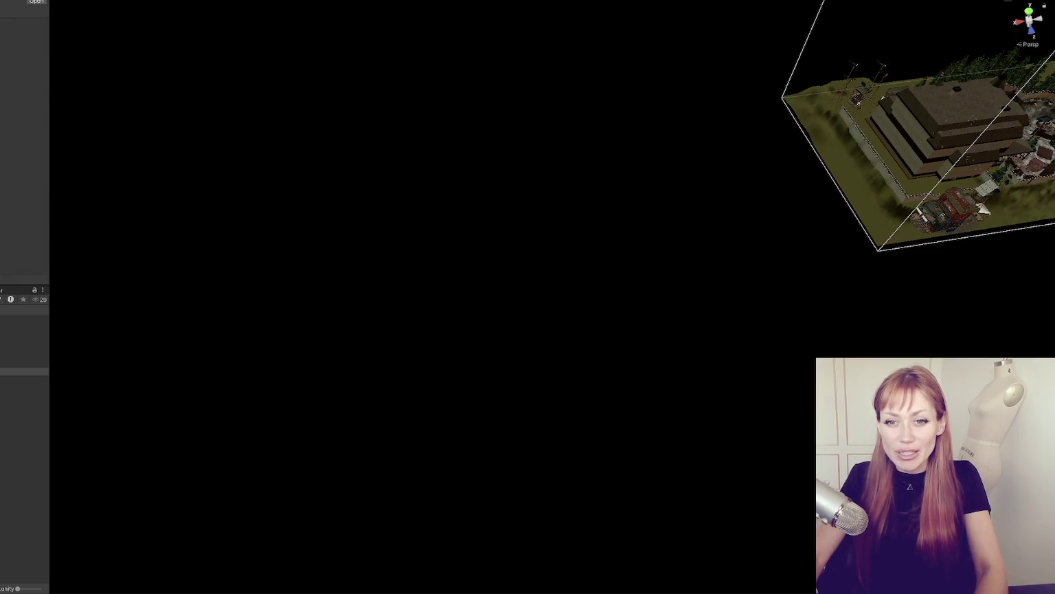
Step: Frame the chunk's house and its wooden door in the Scene view
mouse_move(499, 167)
mouse_down()
mouse_move(462, 237)
mouse_move(711, 170)
mouse_move(318, 302)
mouse_up()
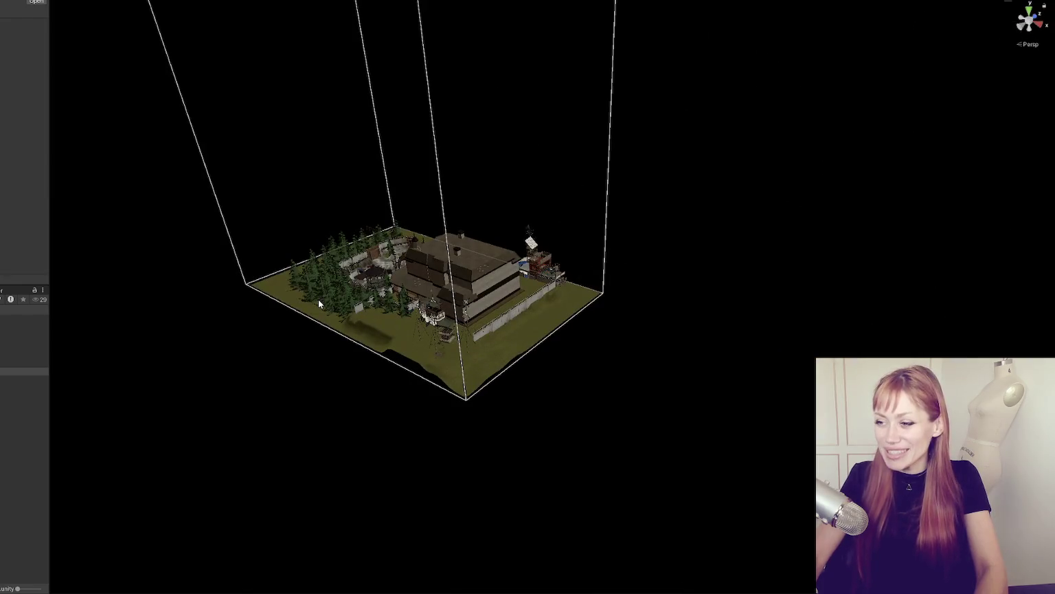
click(498, 256)
click(498, 256)
key(f)
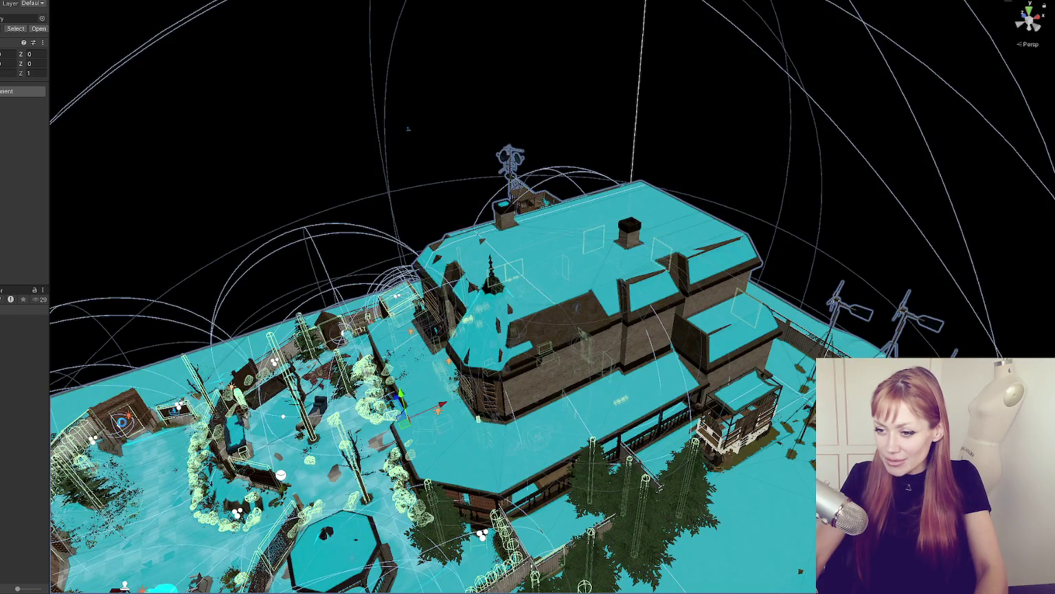
click(125, 420)
key(f)
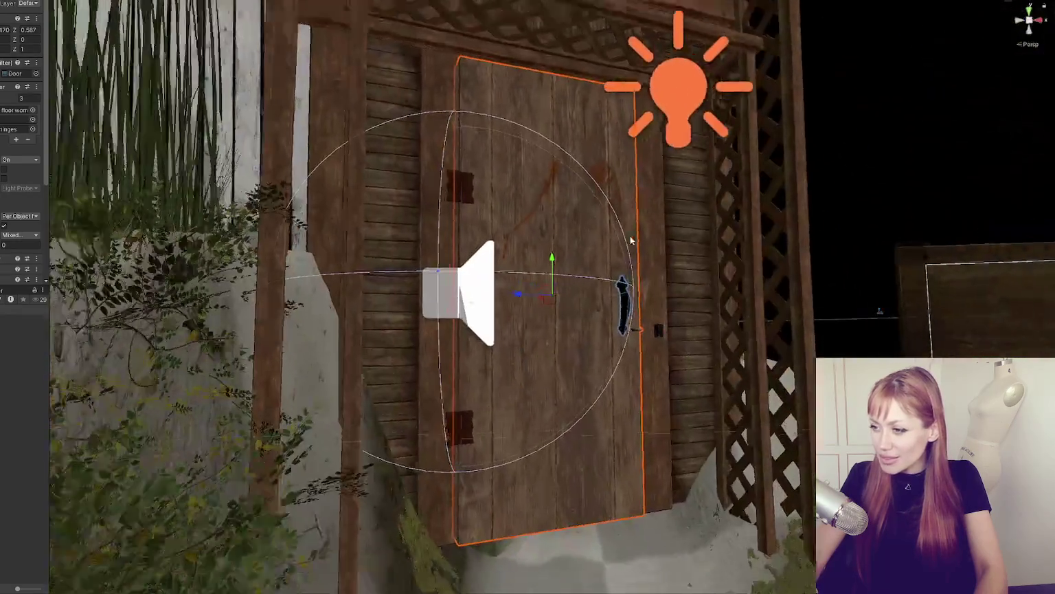
mouse_move(631, 240)
mouse_down()
mouse_move(431, 216)
mouse_move(411, 233)
mouse_up()
drag(458, 257, 529, 260)
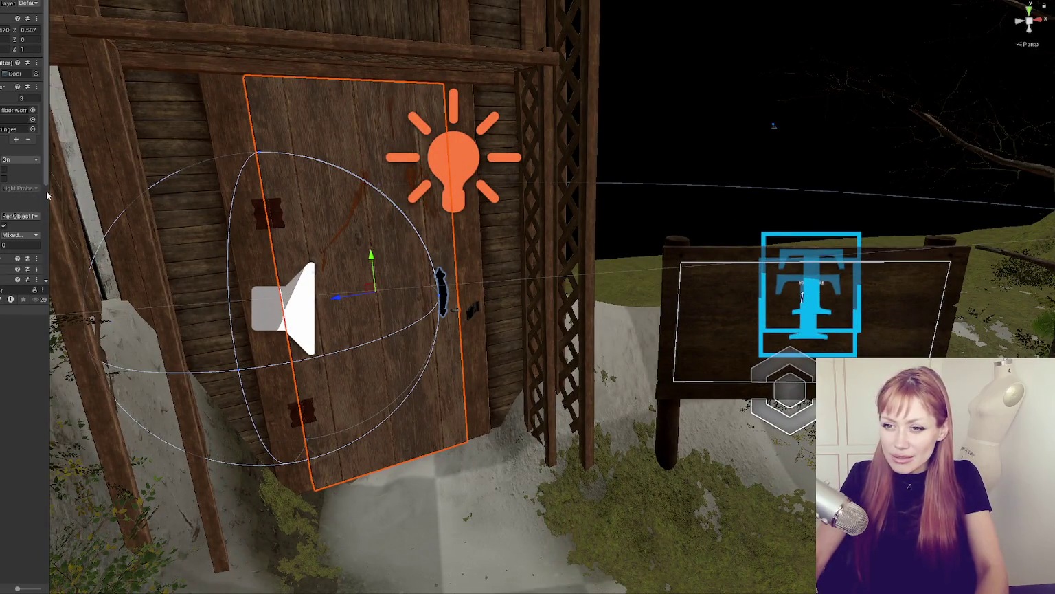
Step: Widen the Inspector, select the back door, and set its destination scene to Home
drag(50, 178, 138, 178)
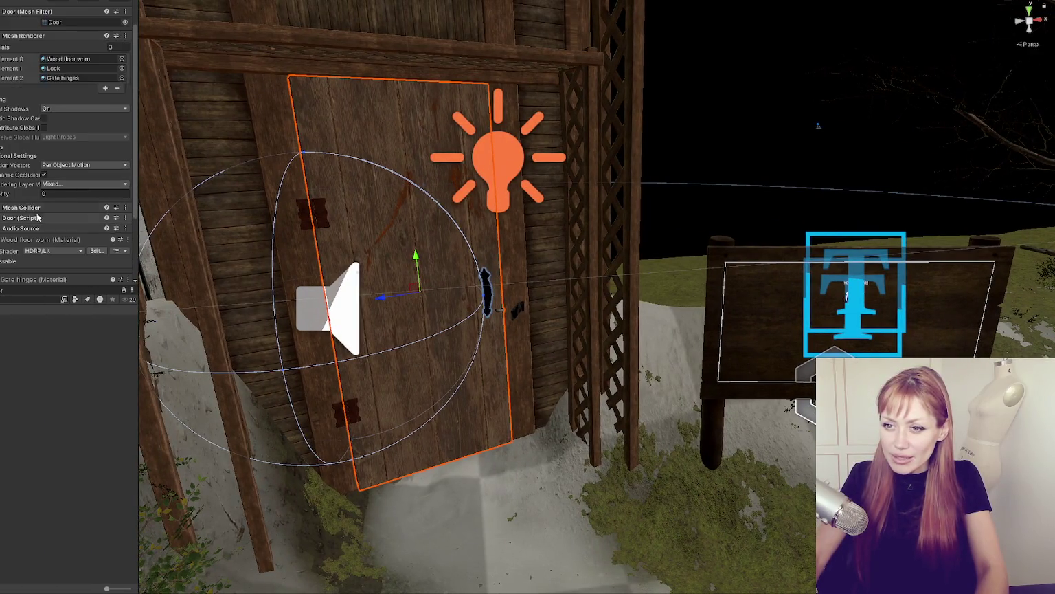
scroll(61, 173, down, 2)
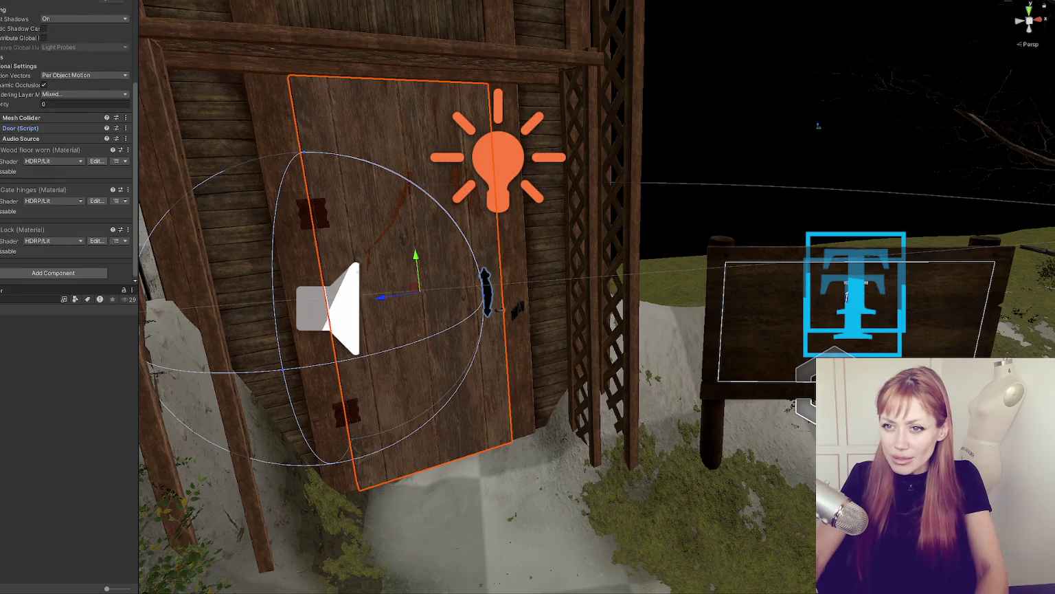
click(1, 110)
key(f)
scroll(102, 180, down, 3)
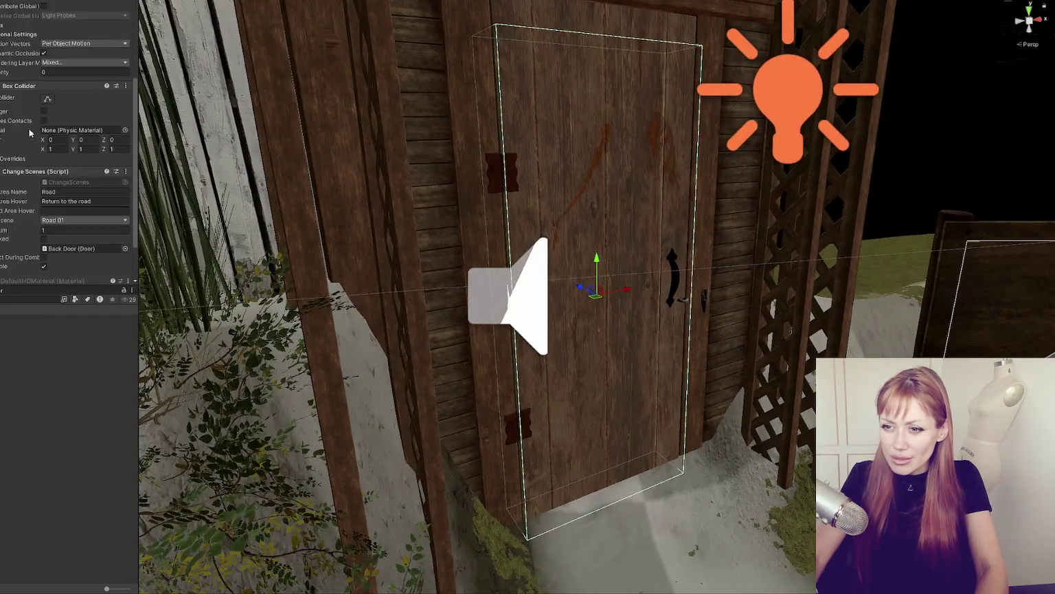
click(103, 169)
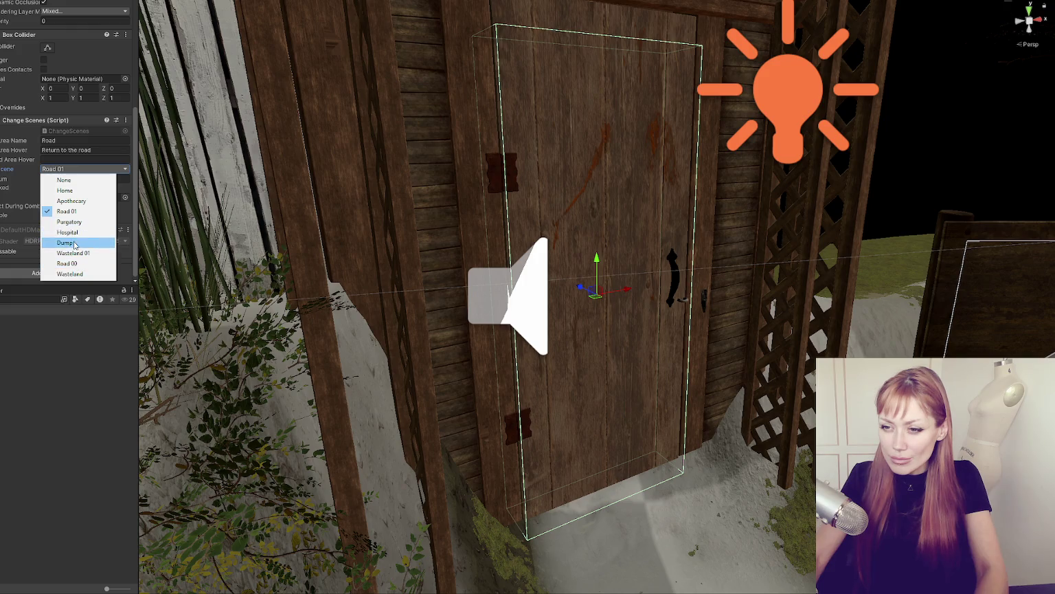
click(70, 192)
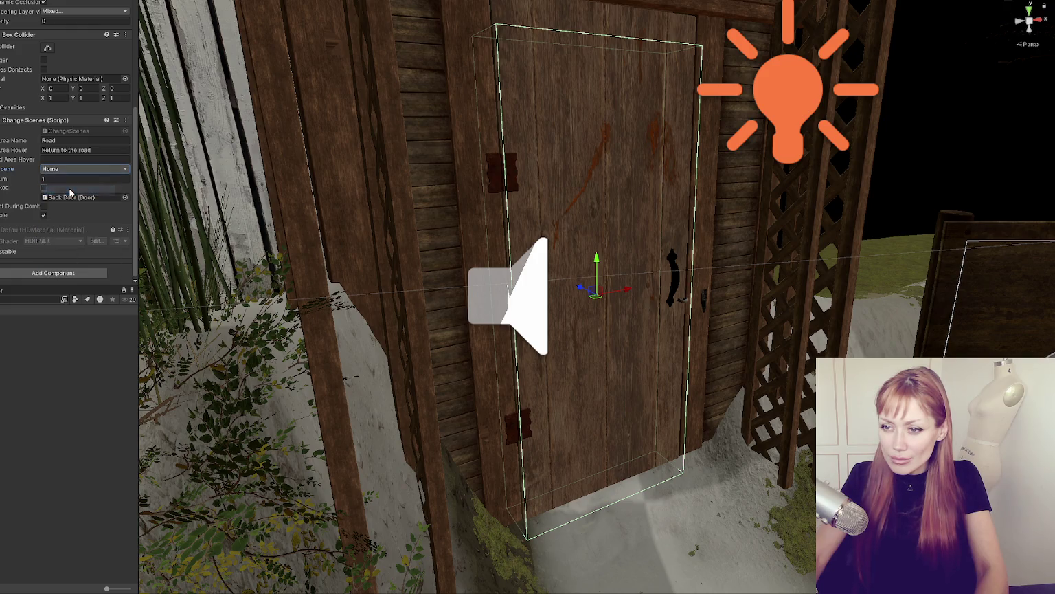
Step: Set the door's Area Name to Backroads and its hover text to 'Return to the backroads'
click(72, 150)
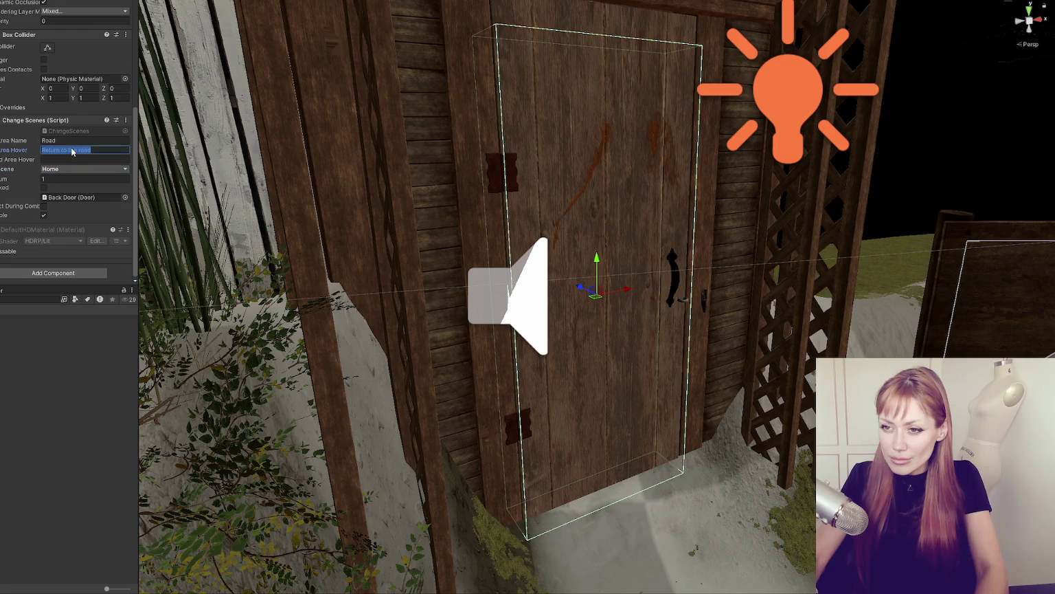
key(shift+Tab)
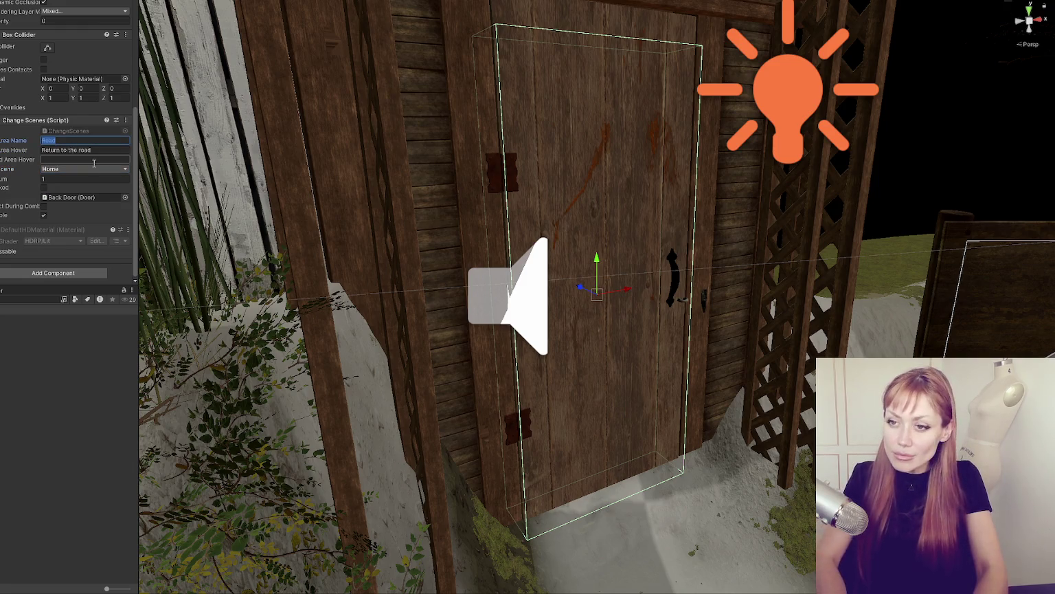
text(Backroad)
key(Return)
click(86, 150)
double_click(86, 150)
text(backroad)
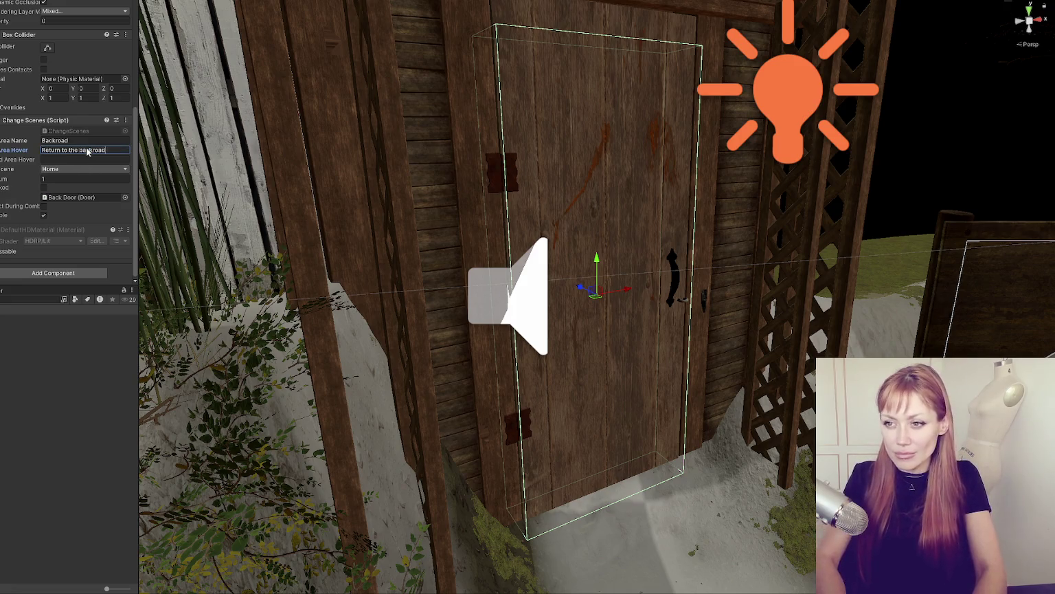
text(s)
click(101, 141)
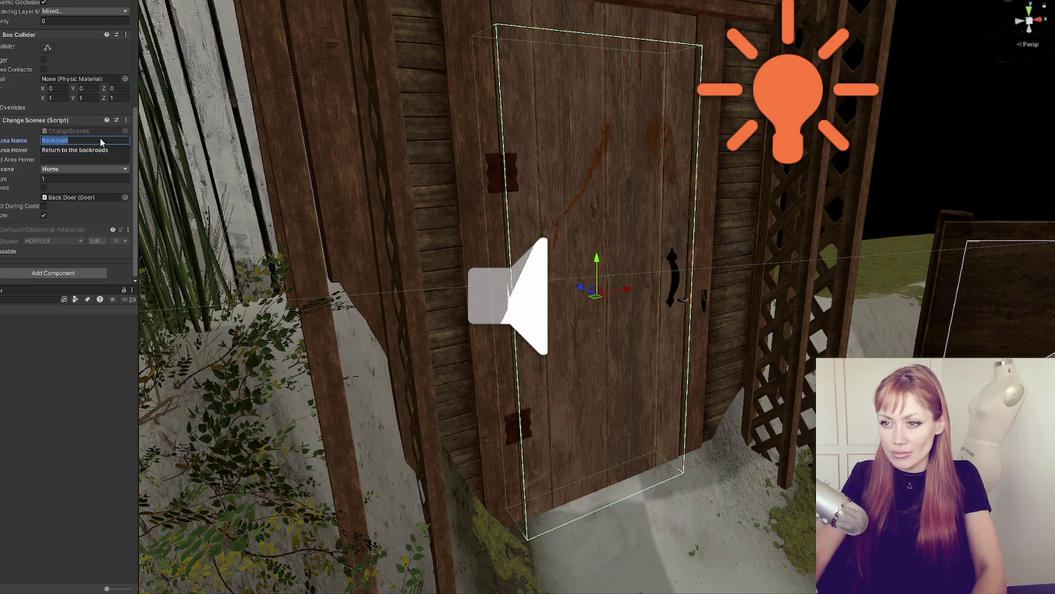
key(Return)
click(70, 141)
click(76, 143)
key(Tab)
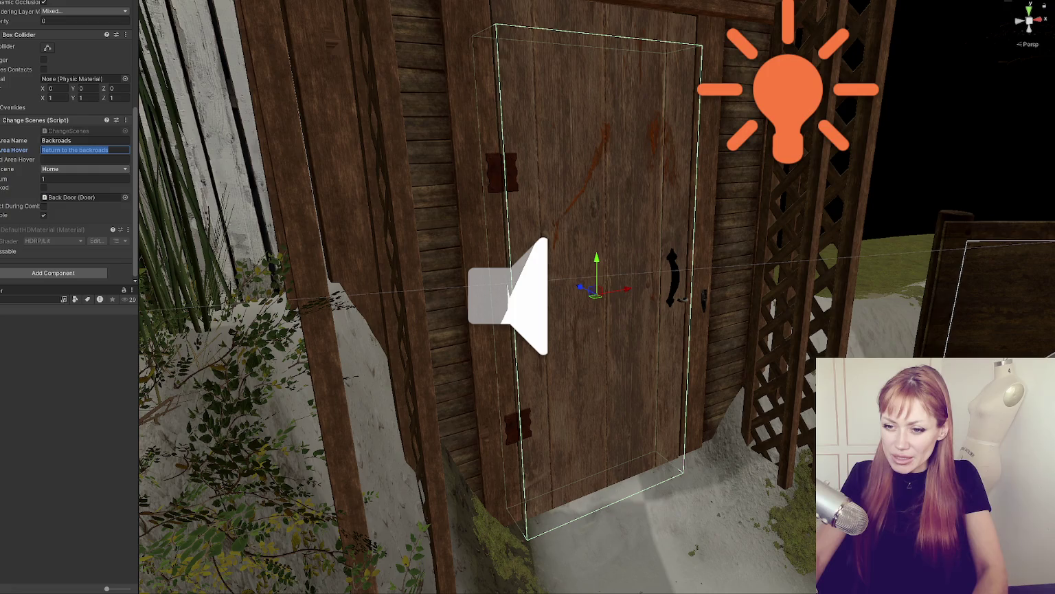
click(69, 394)
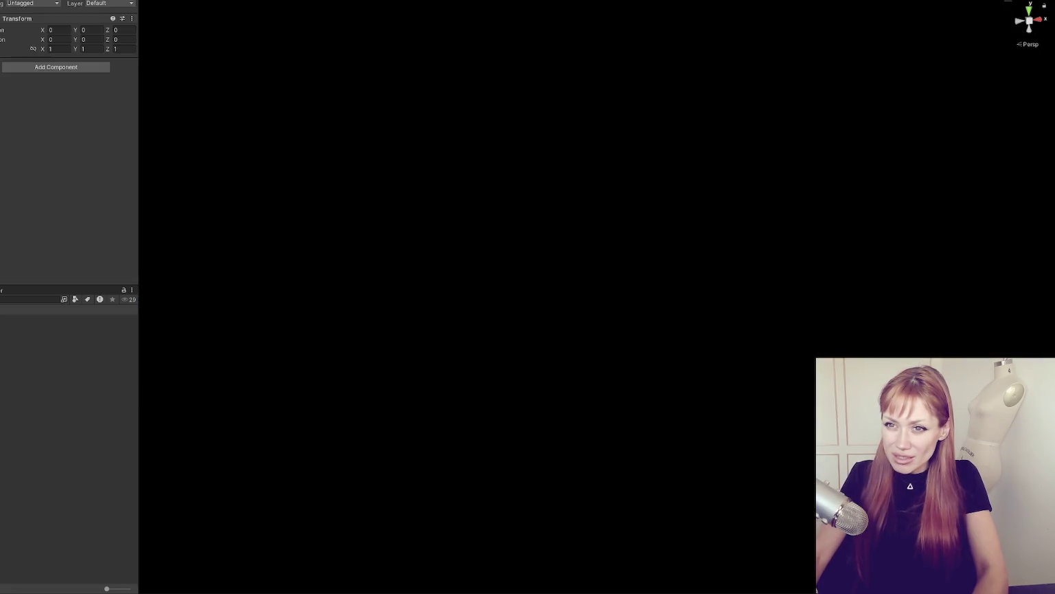
Step: Expand the Home entry in Scene Controls and ping its first Pos element in the Project window
scroll(61, 157, down, 5)
scroll(21, 183, down, 3)
click(9, 73)
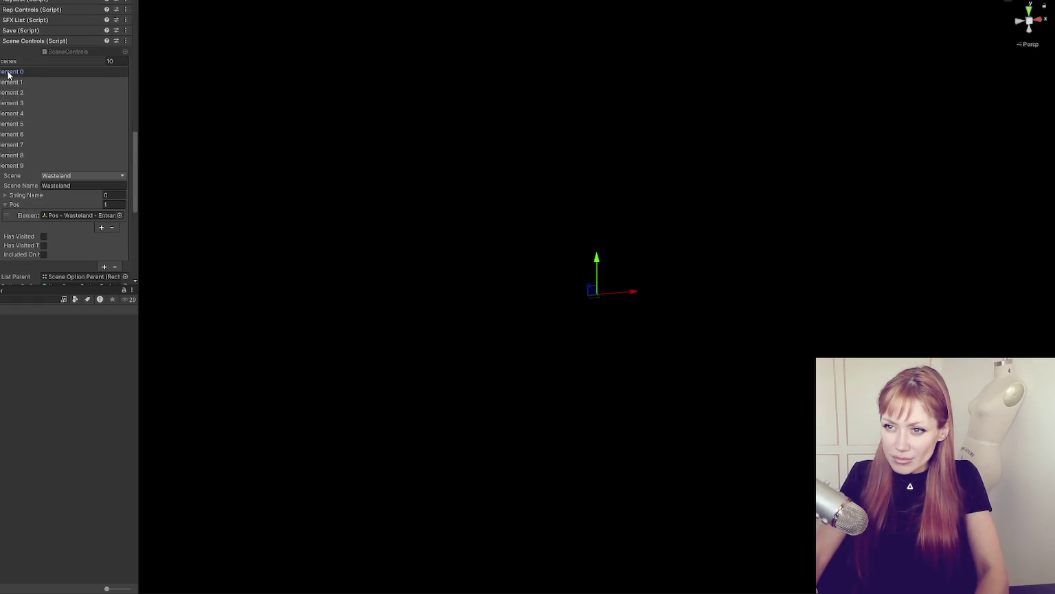
click(8, 84)
click(71, 133)
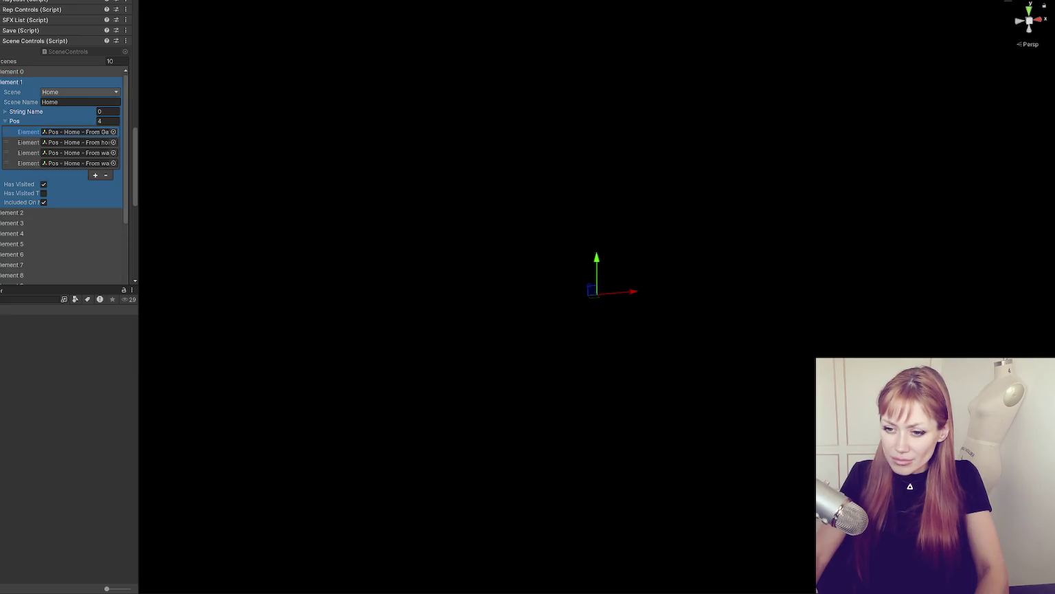
right_click(41, 379)
click(42, 171)
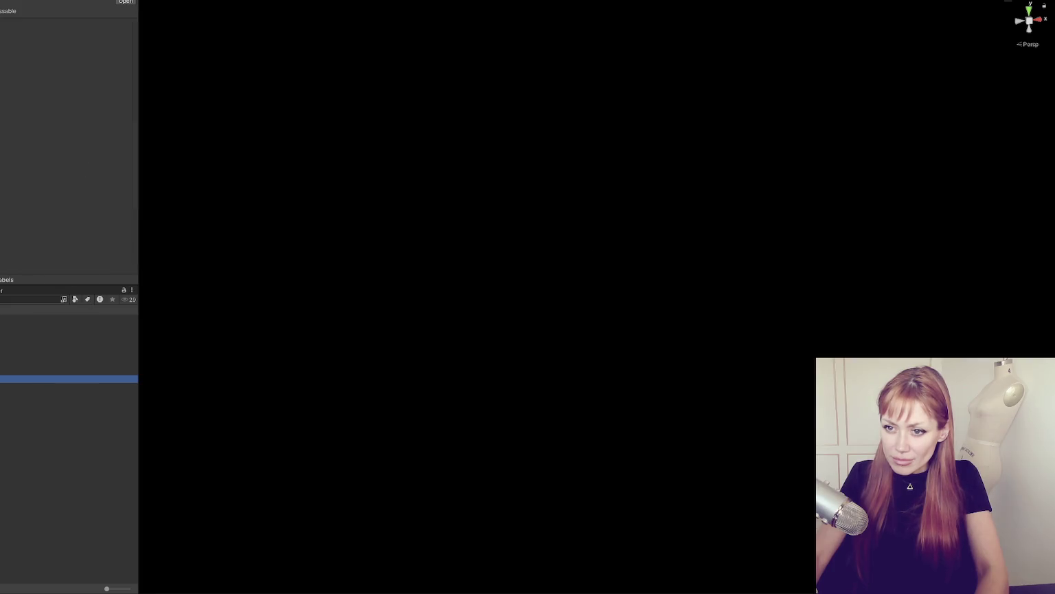
Step: Frame the spawn cube and drag it to the fenced yard corner
key(f)
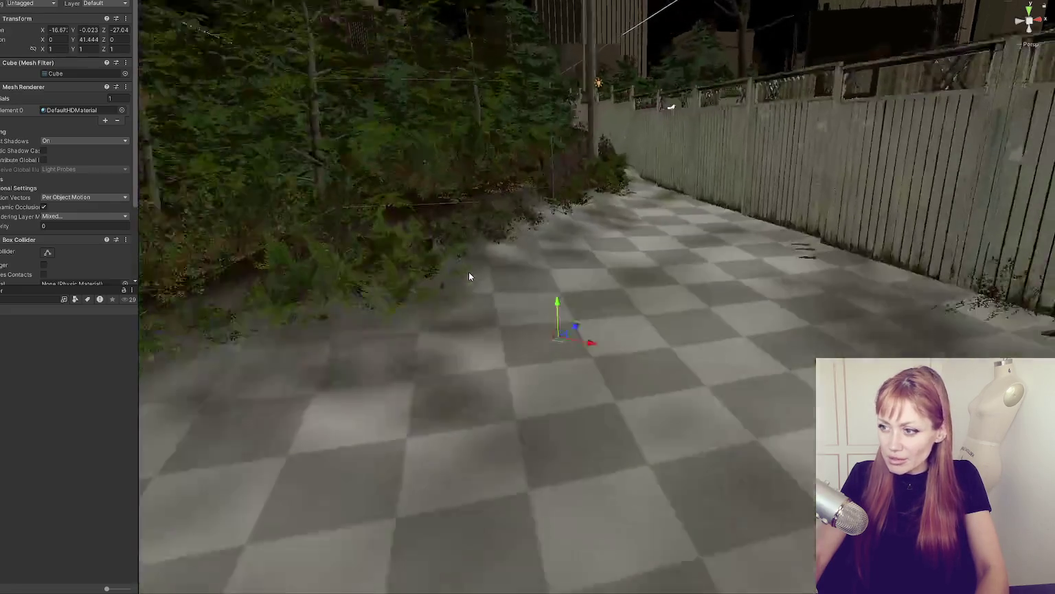
scroll(481, 269, down, 10)
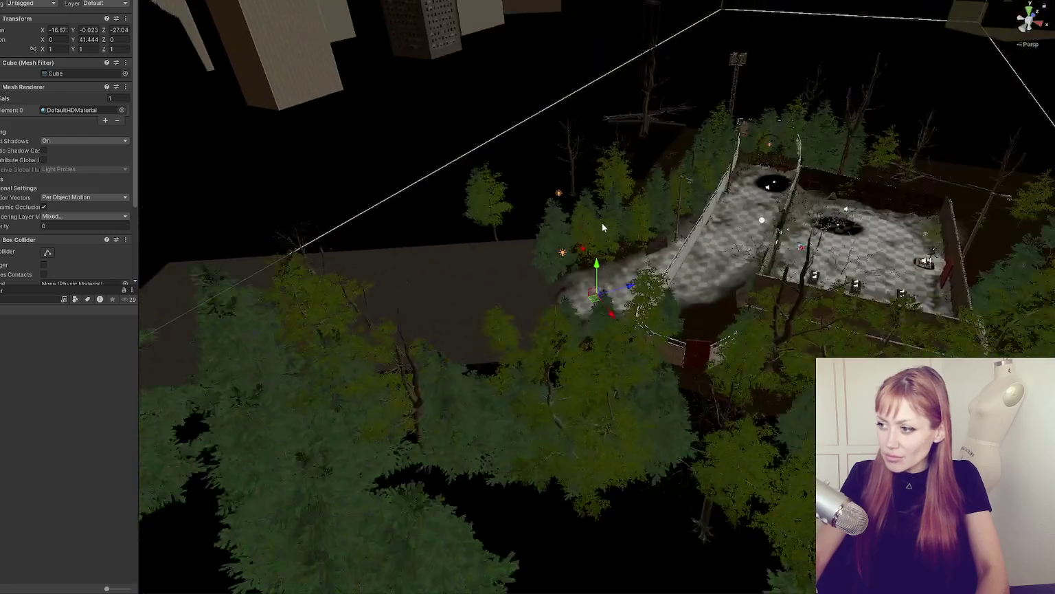
scroll(602, 222, up, 5)
mouse_move(622, 316)
mouse_down()
mouse_move(697, 302)
mouse_move(749, 426)
mouse_move(763, 415)
mouse_move(695, 431)
mouse_move(756, 435)
mouse_move(734, 447)
mouse_up()
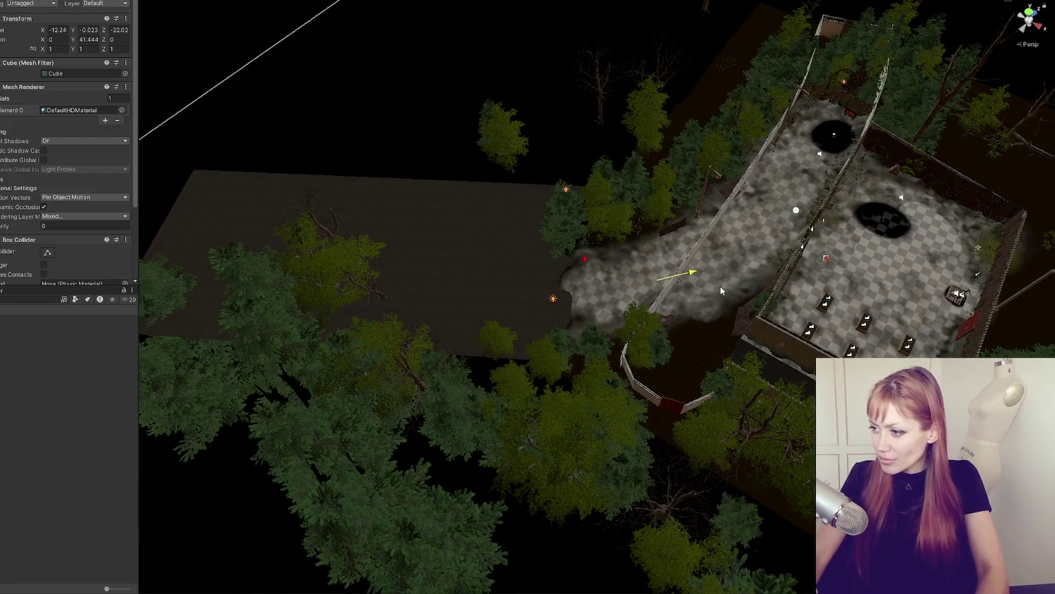
Step: Rotate the cube to about -12.7° around Y and raise it to Y 1.476
key(e)
key(f)
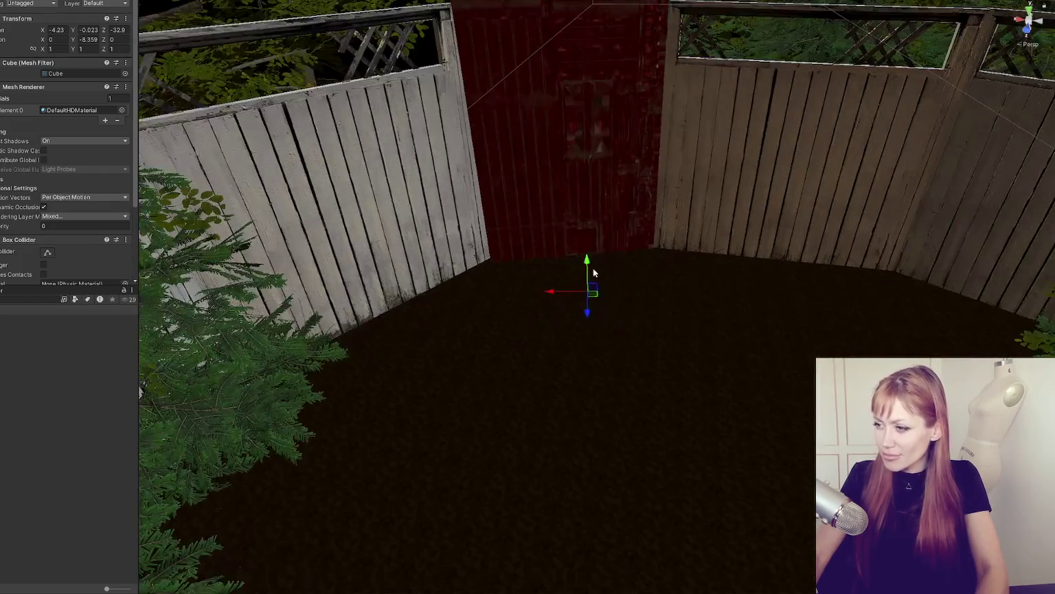
drag(599, 311, 604, 307)
key(w)
mouse_move(591, 261)
mouse_down()
mouse_move(611, 160)
mouse_move(639, 192)
mouse_move(722, 231)
mouse_move(577, 331)
mouse_up()
key(f)
scroll(600, 174, down, 10)
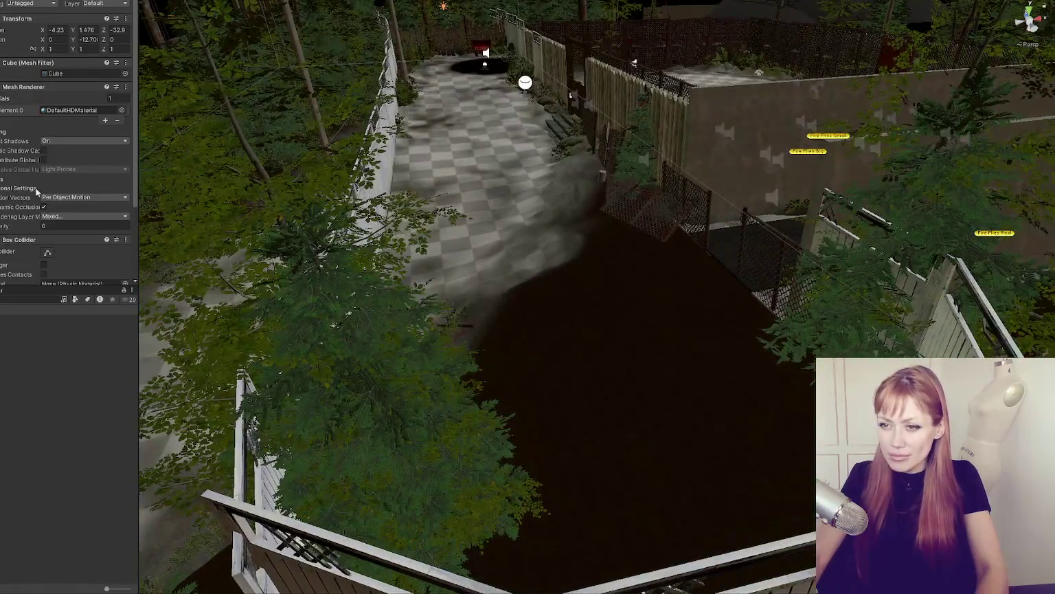
scroll(89, 158, down, 2)
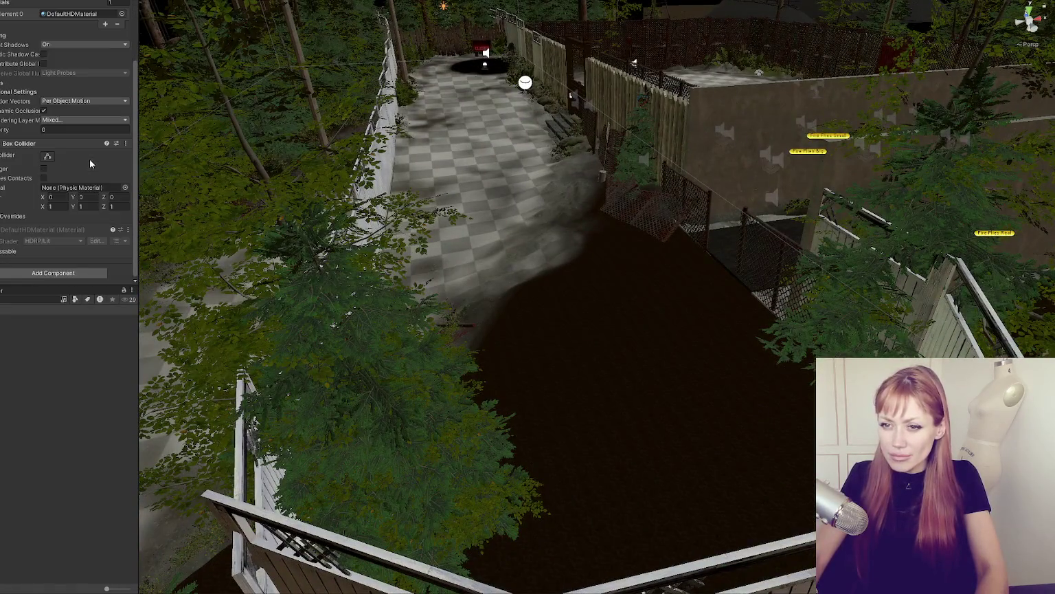
scroll(81, 136, up, 2)
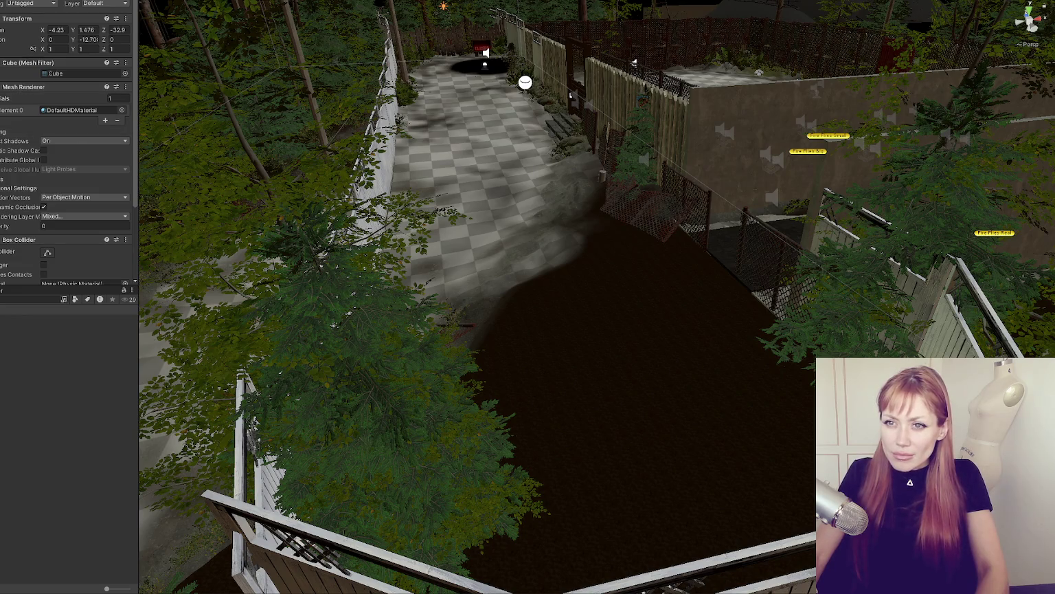
scroll(72, 129, down, 10)
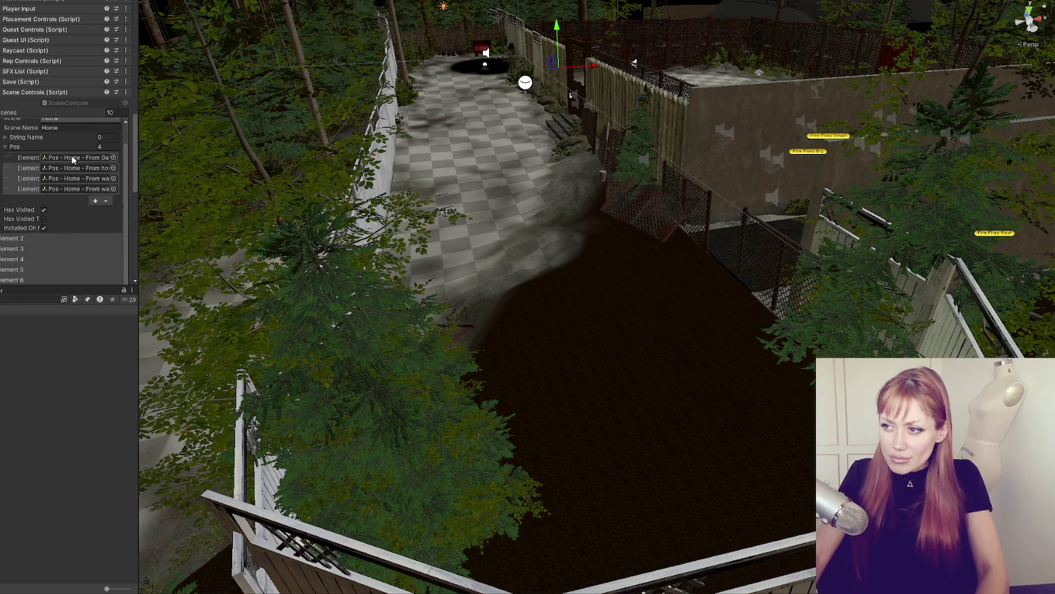
Step: Frame one of the Home scene's referenced spawn markers, then undo back to Scene Controls
click(75, 157)
scroll(183, 262, down, 5)
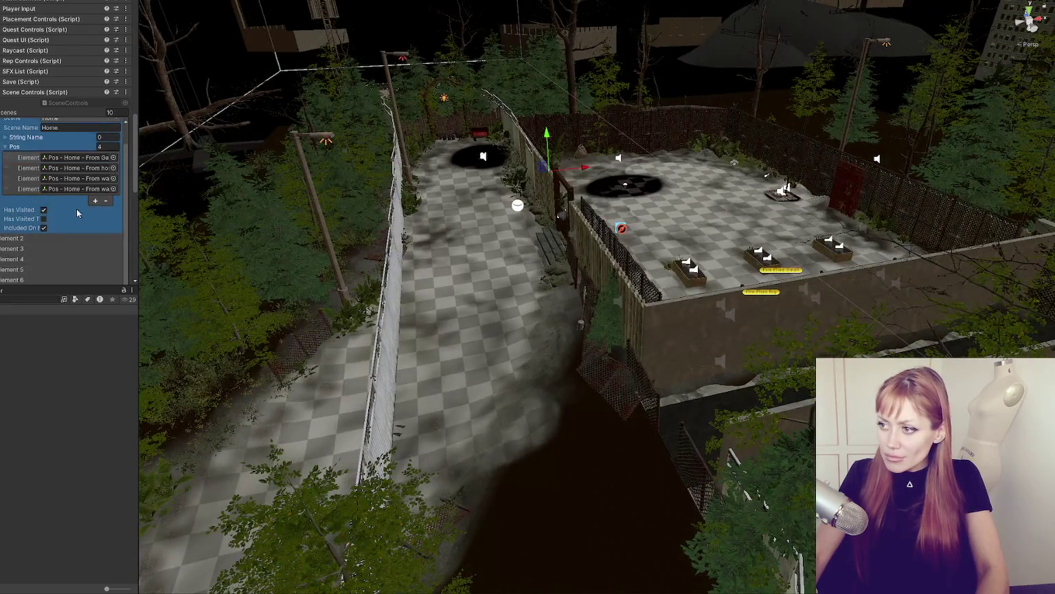
click(81, 158)
double_click(78, 158)
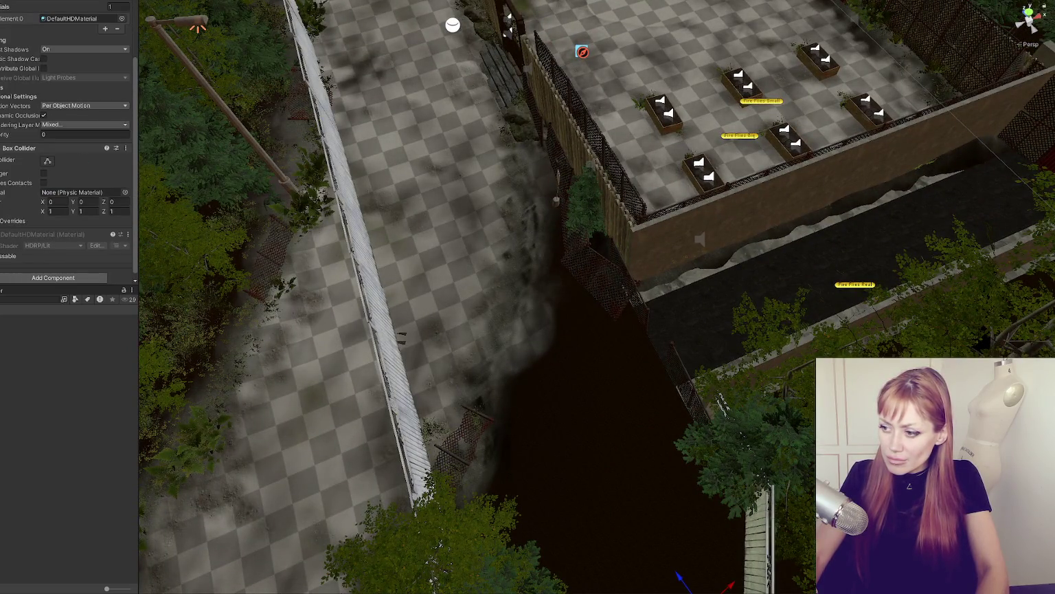
scroll(69, 137, up, 3)
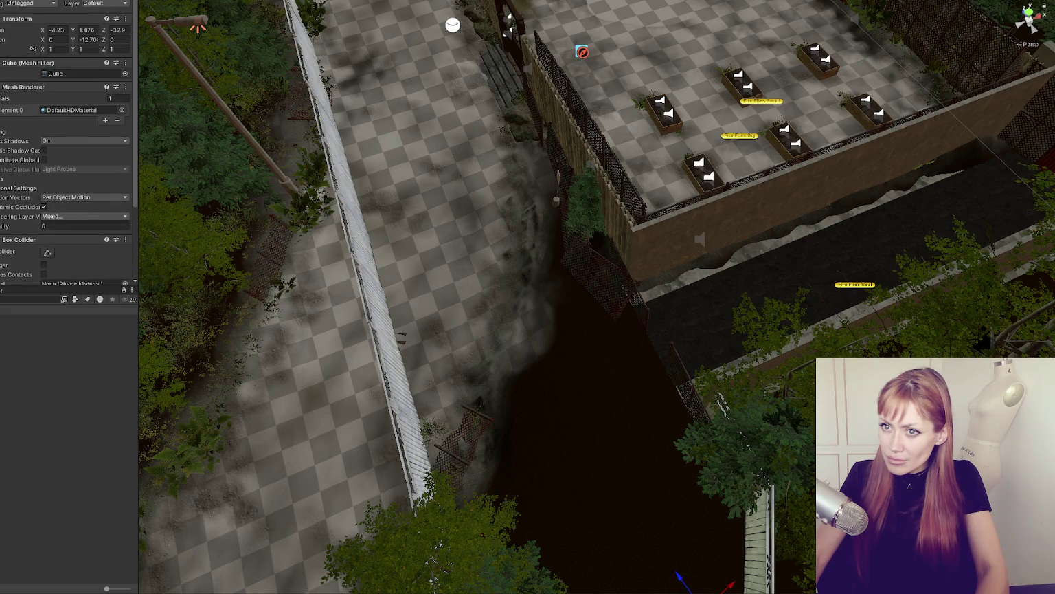
key(ctrl+z)
scroll(66, 167, down, 10)
scroll(66, 113, down, 4)
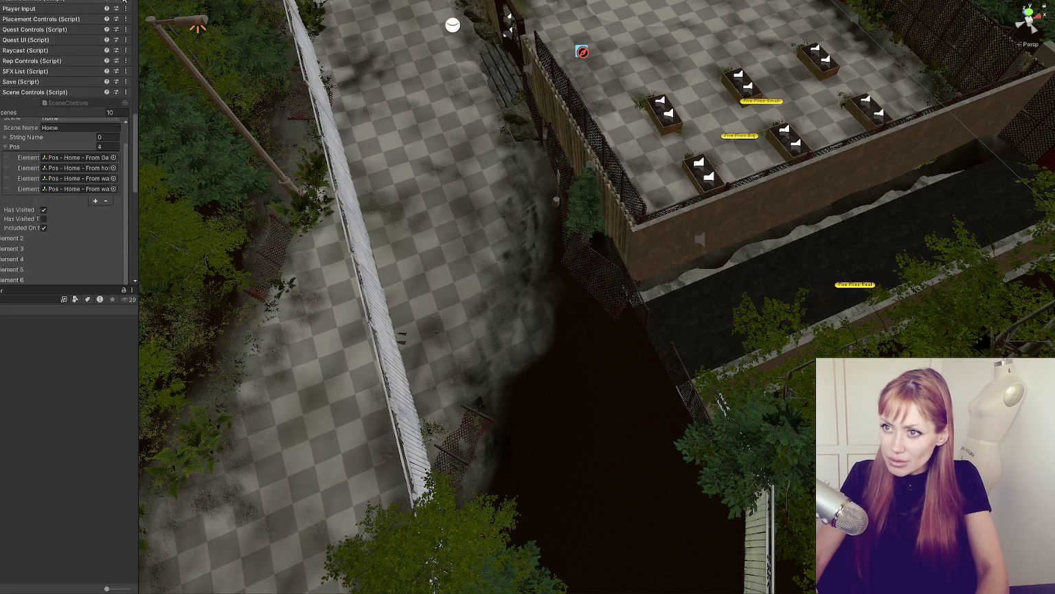
Step: Step through Element 1's spawn positions, locating the third and fourth in the yard
click(69, 160)
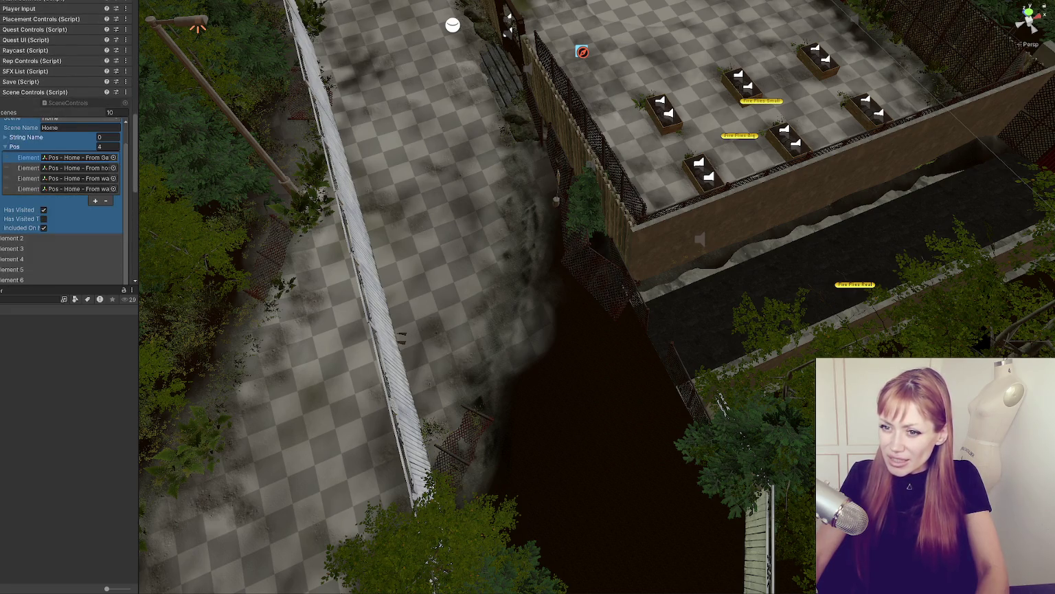
scroll(639, 155, down, 5)
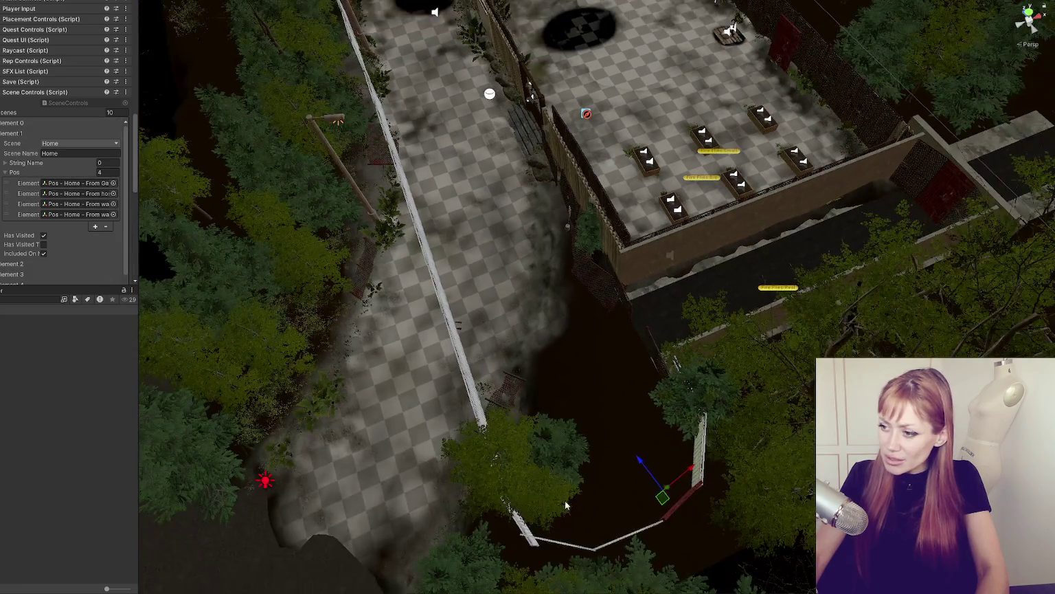
click(93, 198)
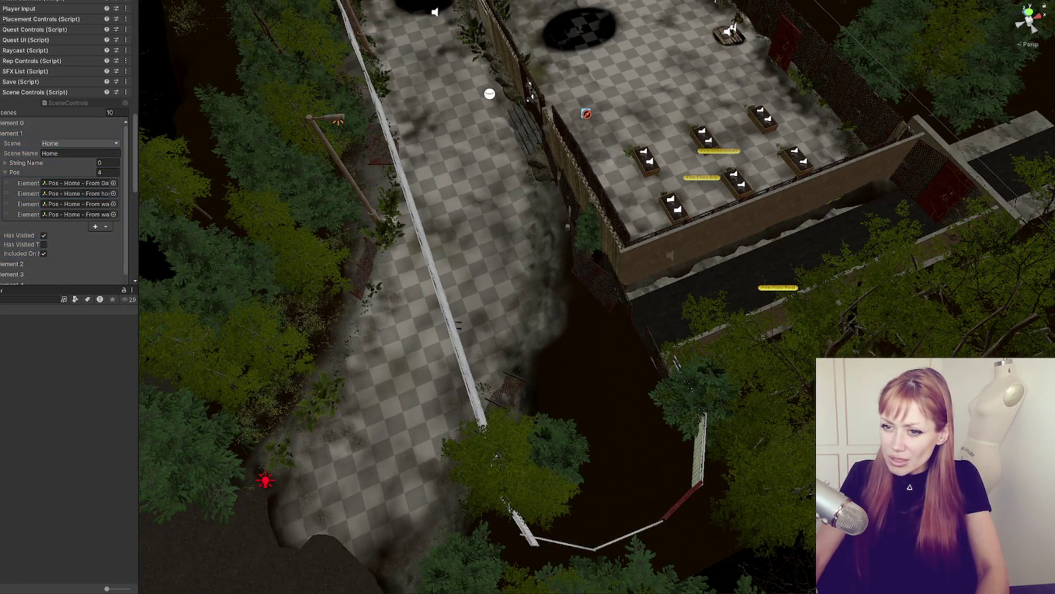
key(f)
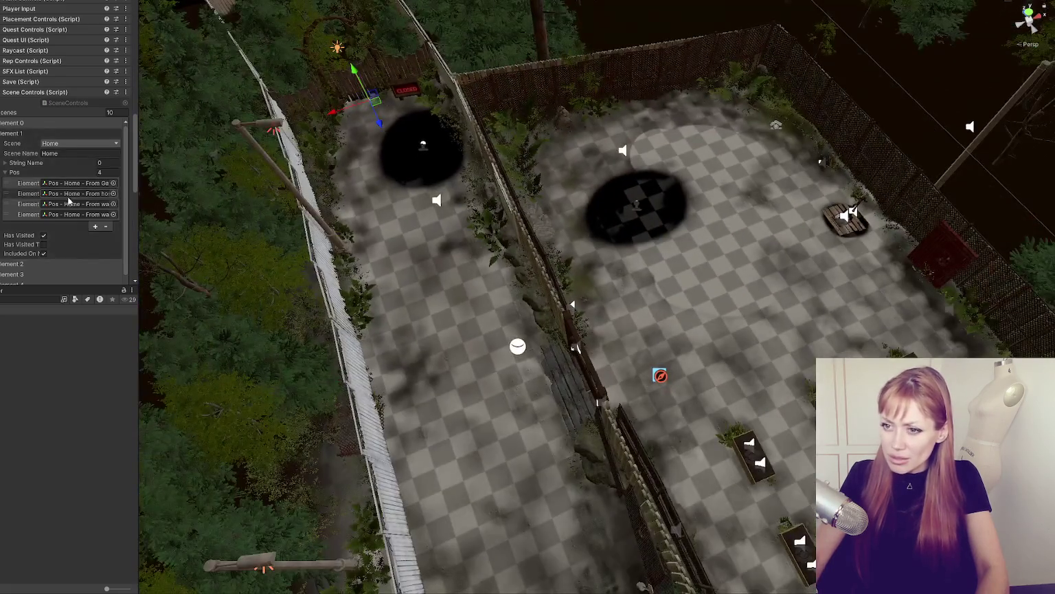
click(82, 206)
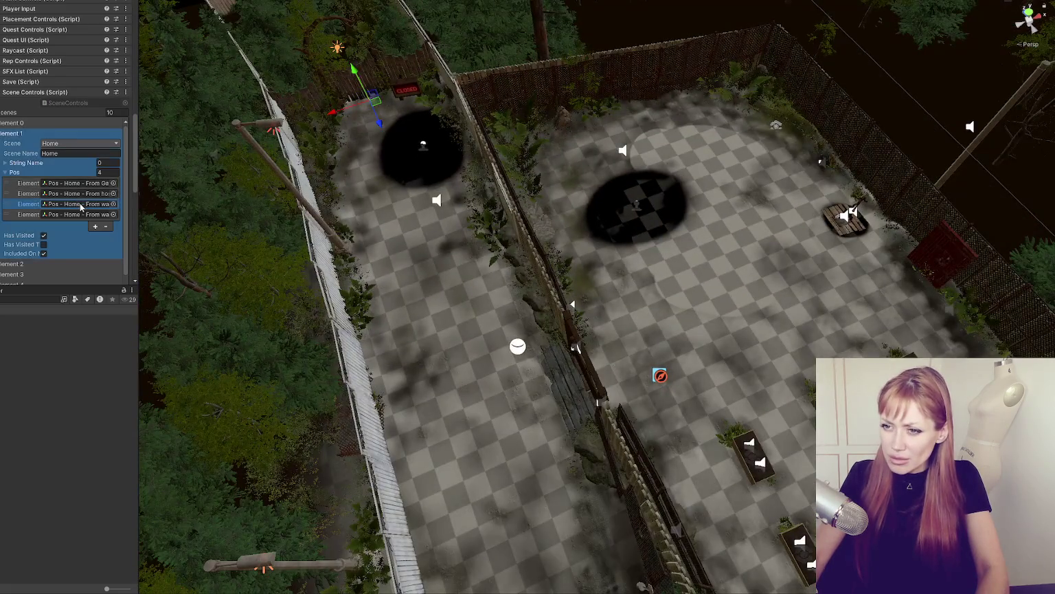
click(60, 215)
click(284, 224)
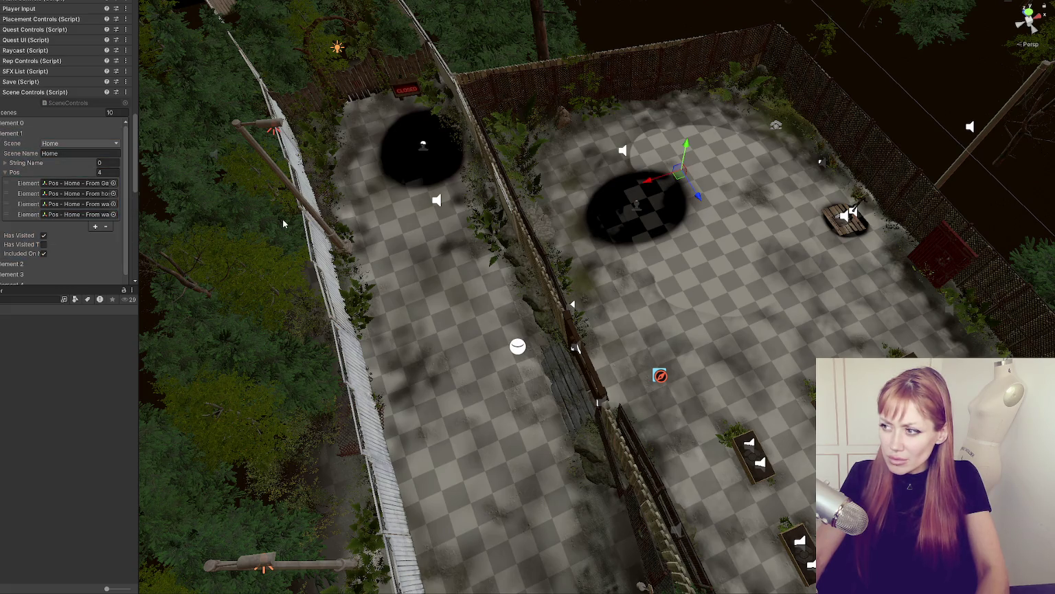
scroll(283, 223, down, 2)
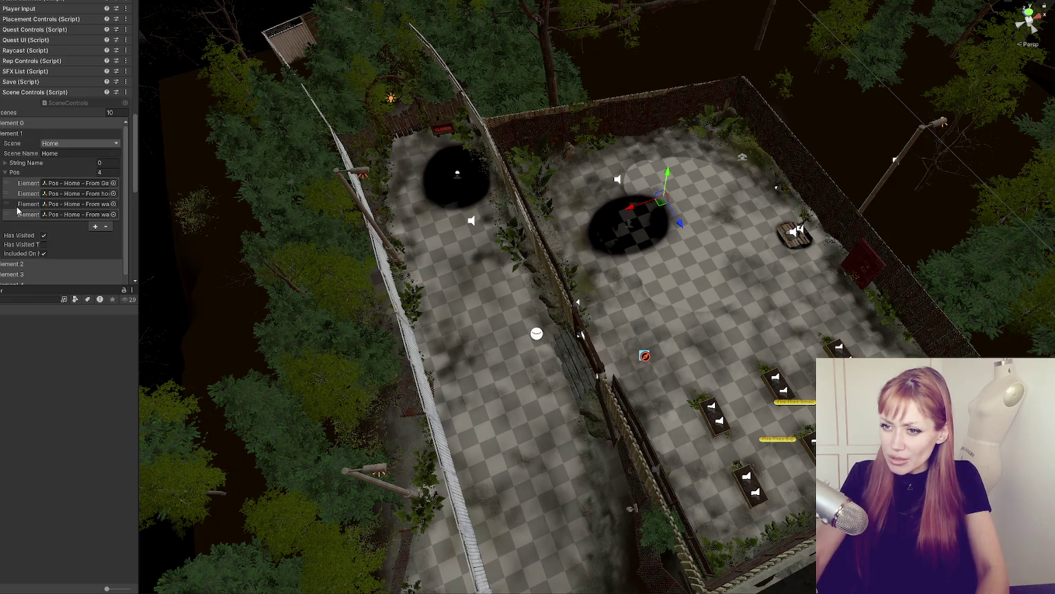
Step: Open another scene from the Project files, dismissing the save prompt
drag(18, 211, 9, 220)
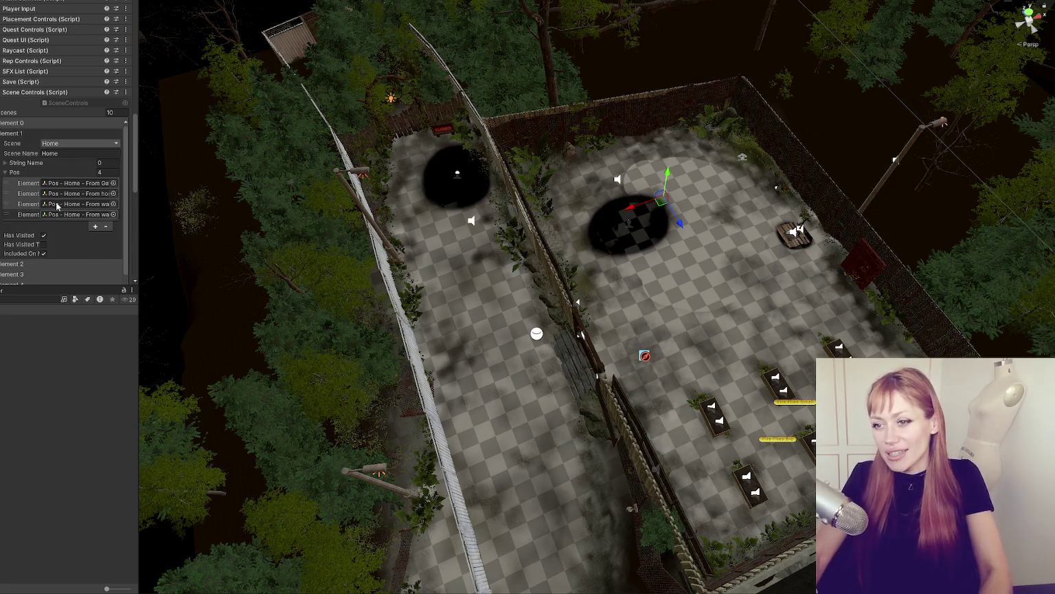
click(69, 371)
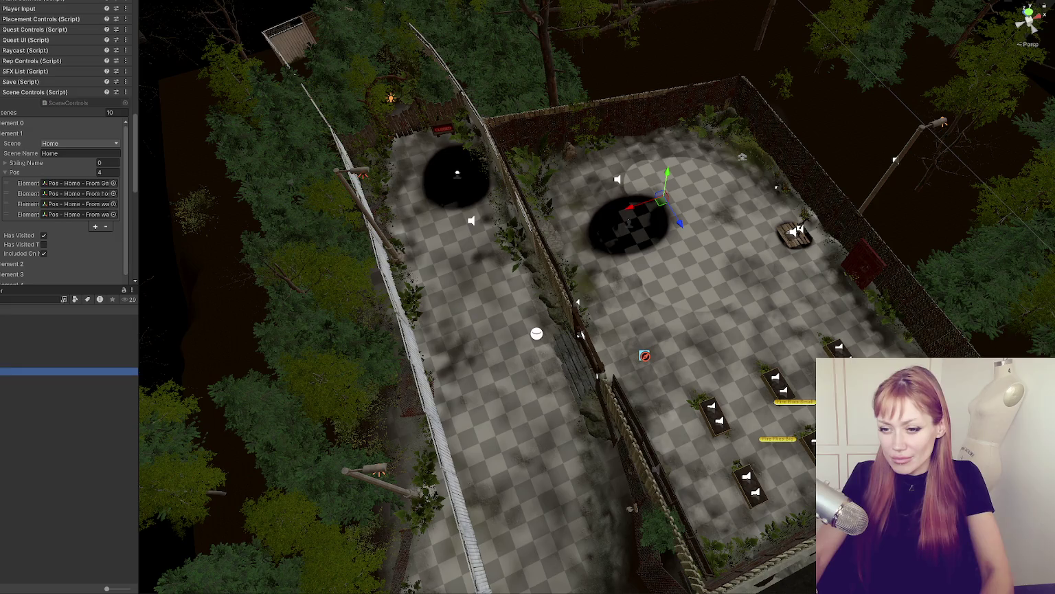
click(435, 297)
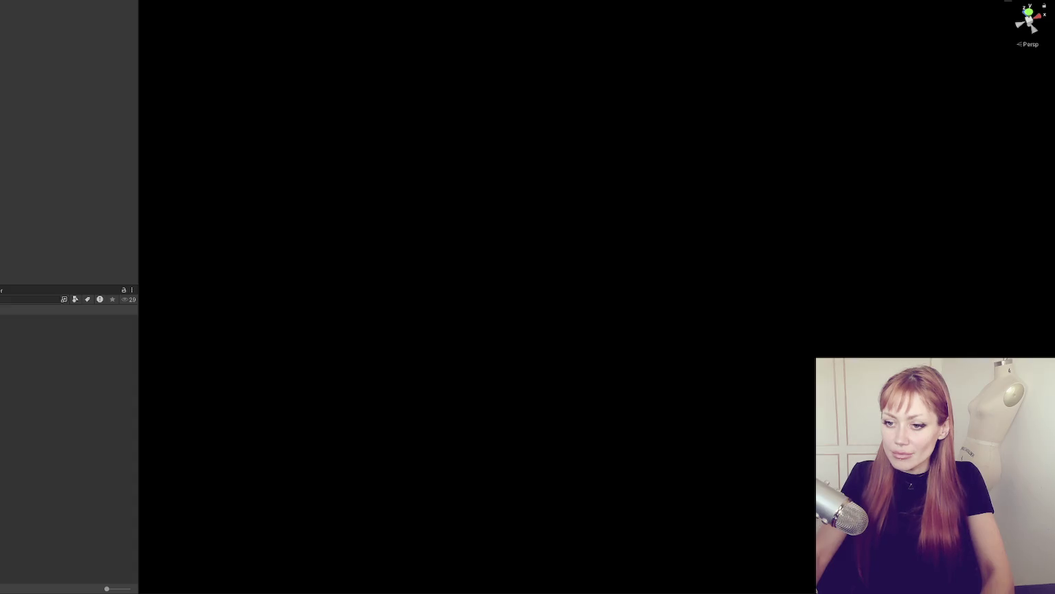
Step: Review the Apothecary exit's Change Scenes component, then Play and read compile error CS1729
click(41, 372)
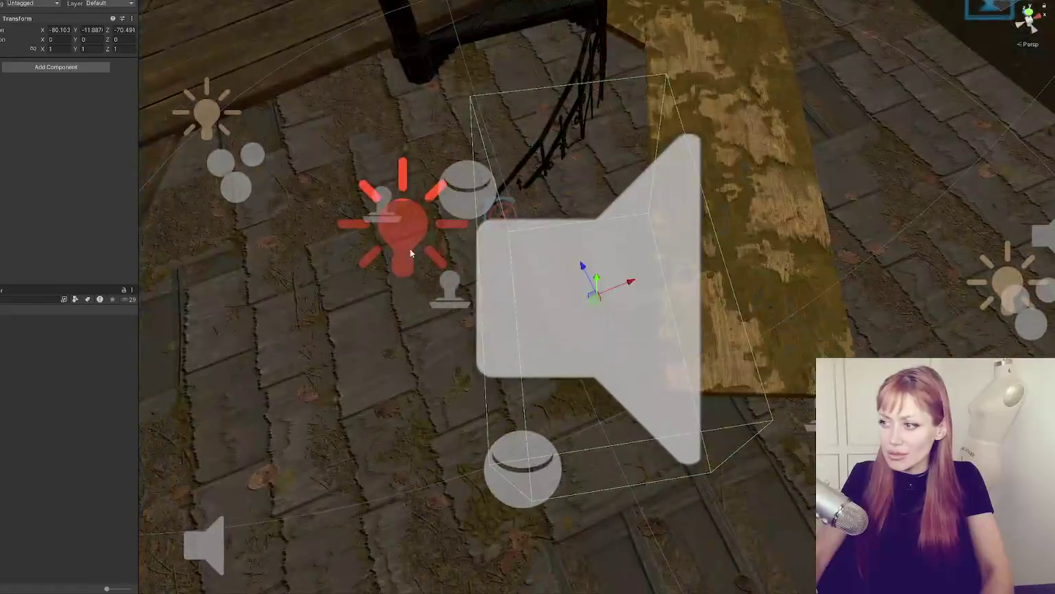
scroll(556, 180, down, 10)
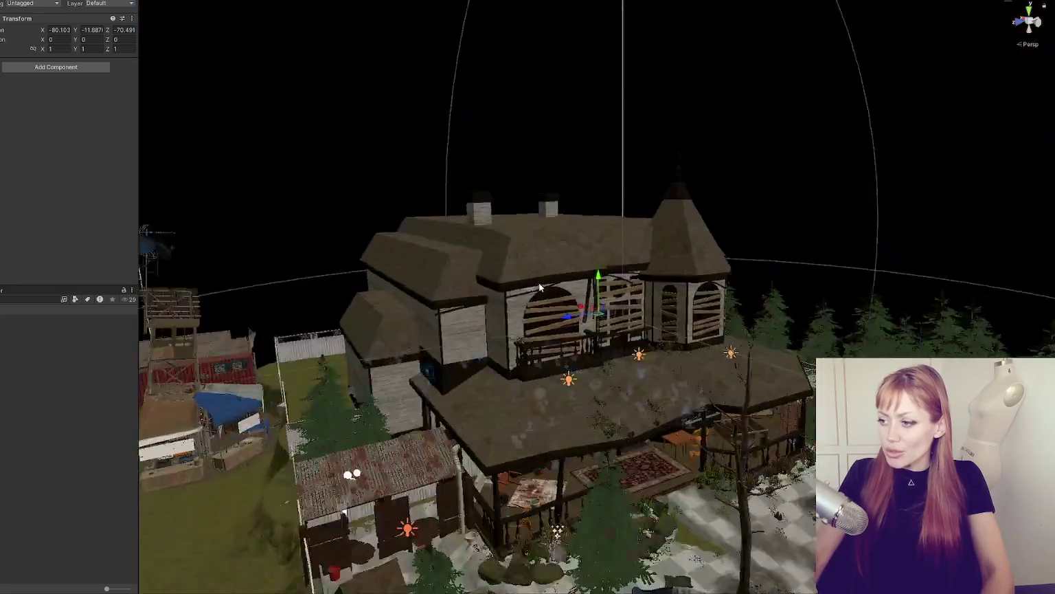
scroll(362, 334, up, 2)
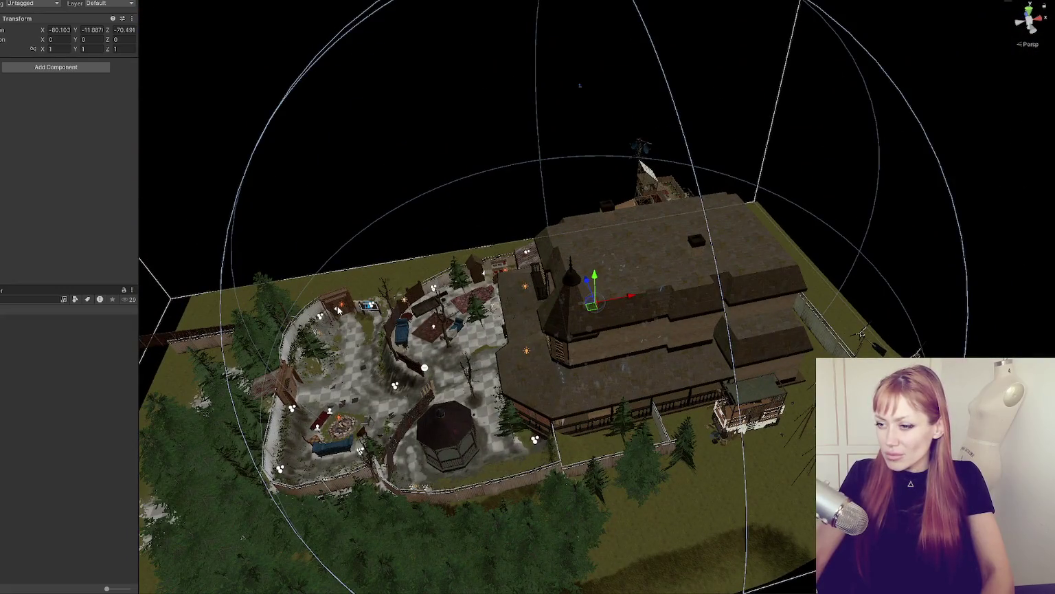
click(338, 310)
click(338, 309)
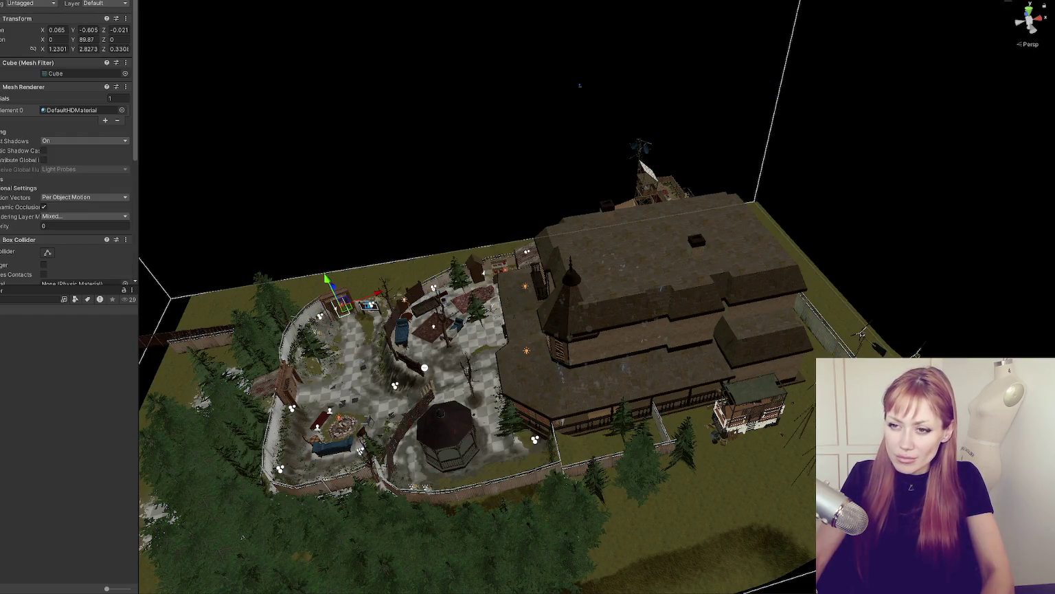
scroll(82, 206, down, 5)
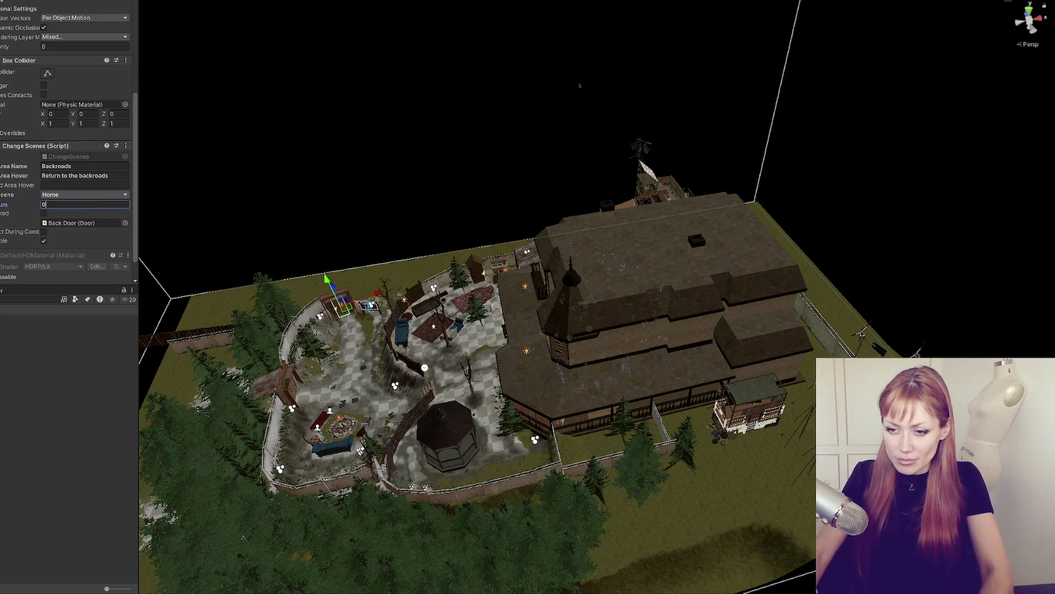
key(ctrl+p)
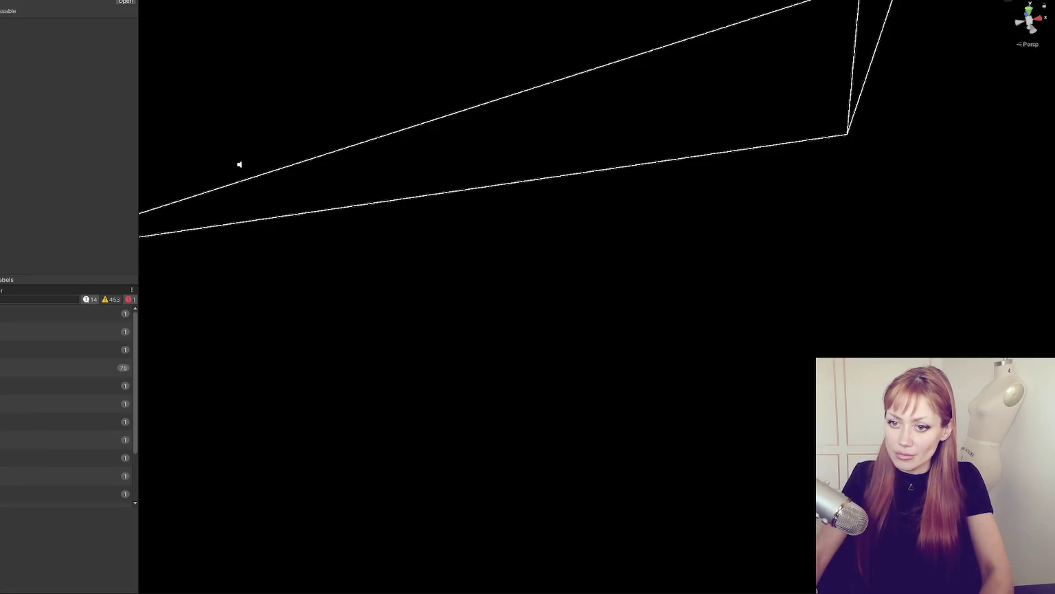
key(ctrl+5)
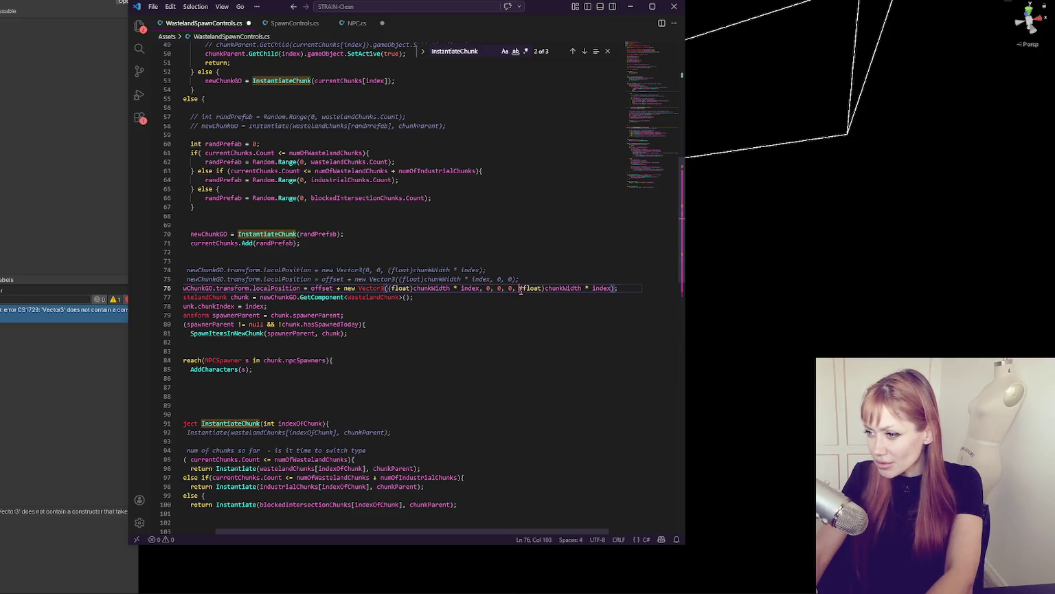
Step: Delete the extra 0 and the duplicated chunkWidth * index argument on line 76, then save
click(500, 288)
key(BackSpace)
drag(520, 288, 616, 288)
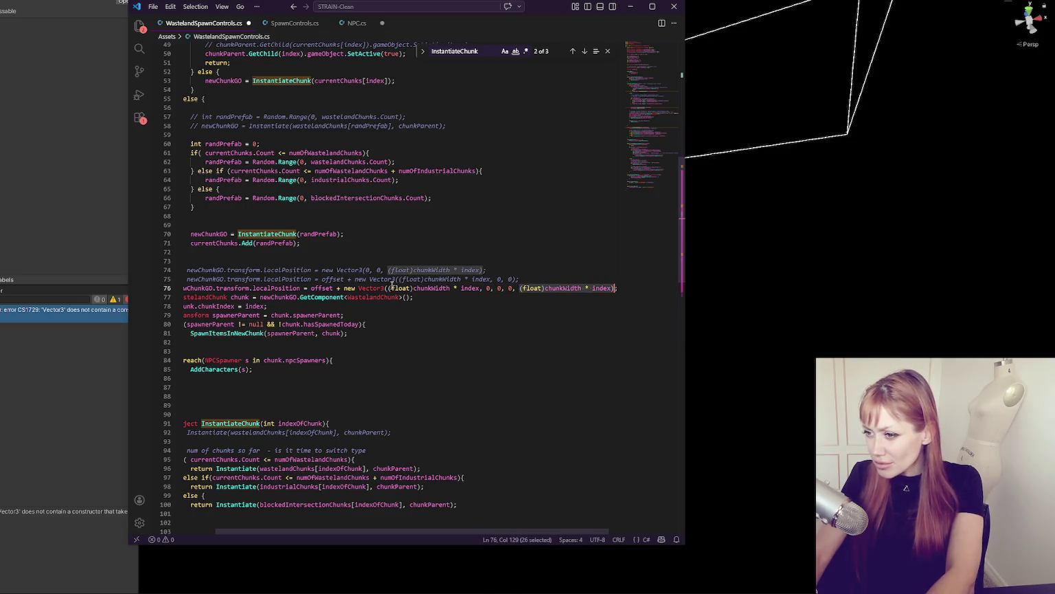
drag(389, 288, 498, 288)
key(BackSpace)
click(541, 287)
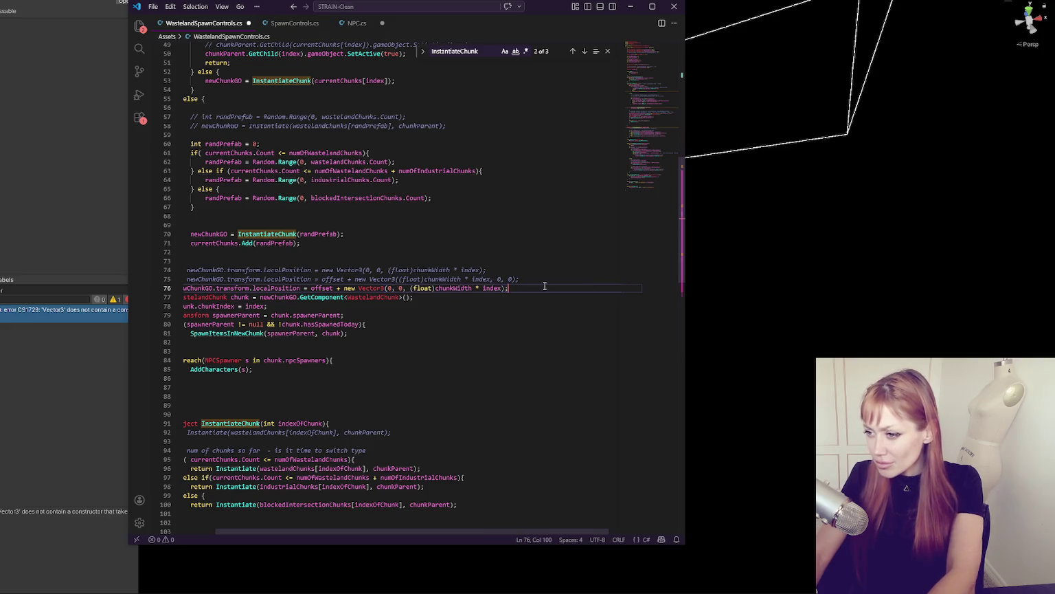
key(ctrl+s)
key(alt+Tab)
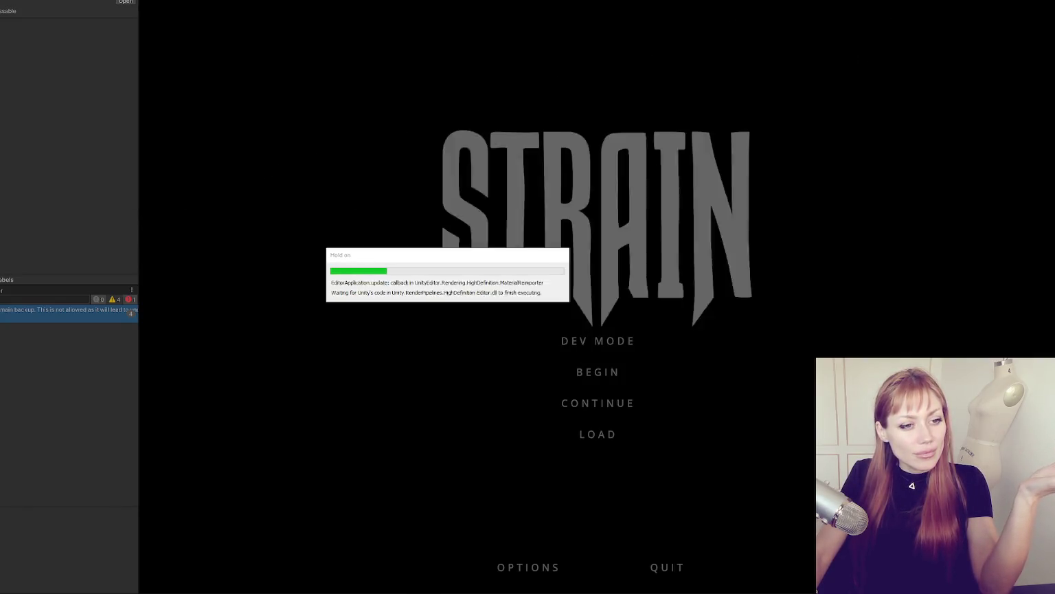
Step: Choose DEV MODE on the STRAIN main menu
click(621, 343)
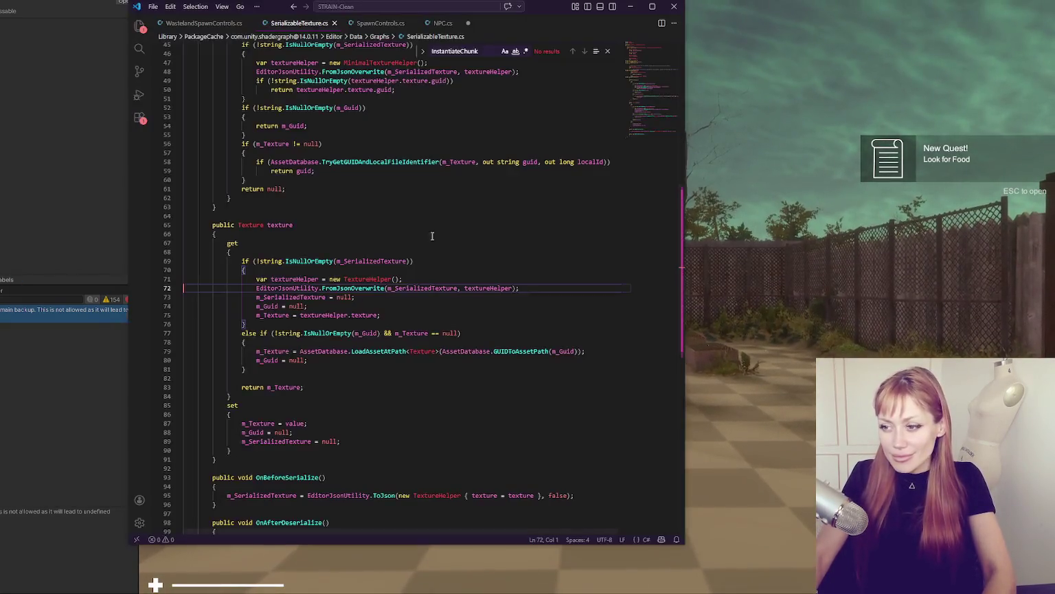
Step: Harvest the wild berries, sleep on the mat, and fill the watering can at the pump
click(596, 293)
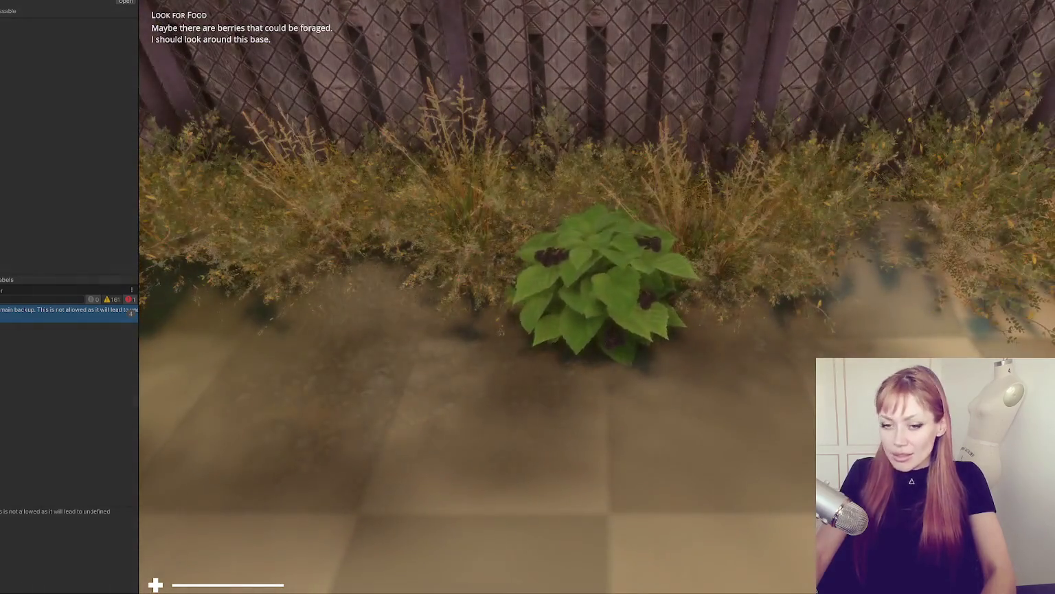
key(e)
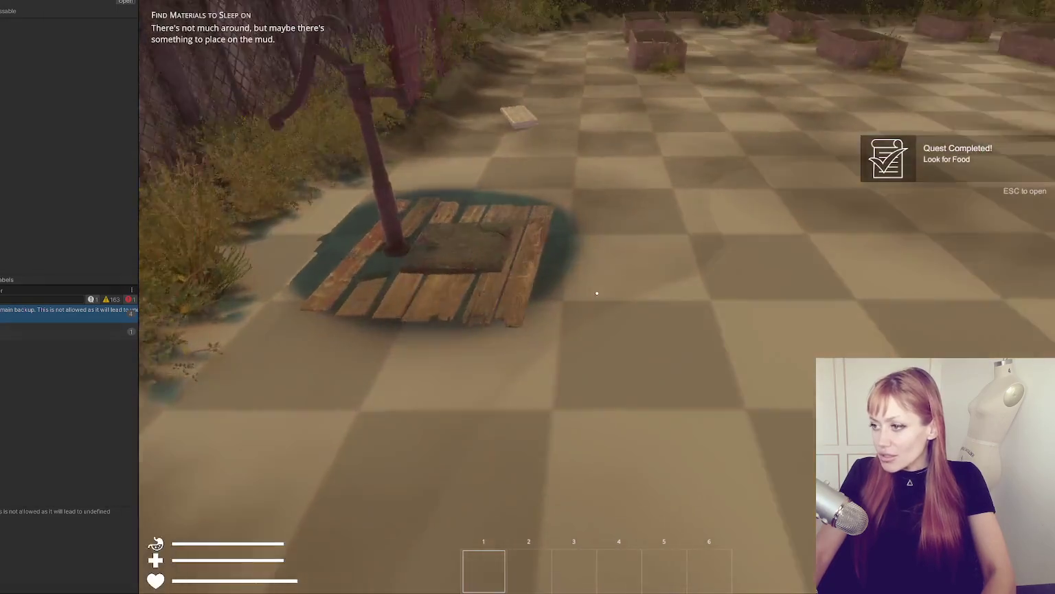
key(e)
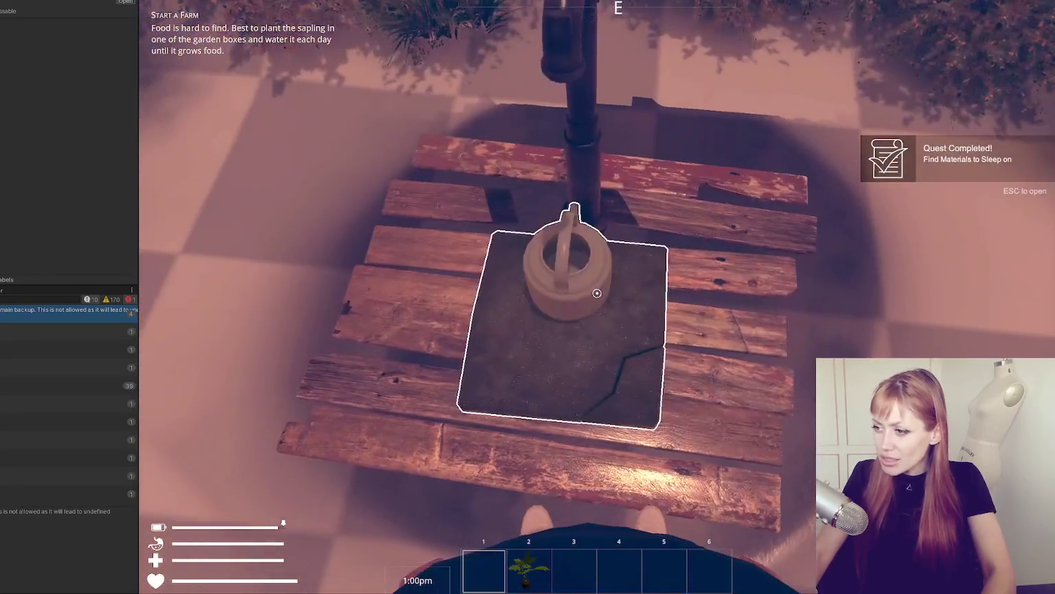
click(597, 292)
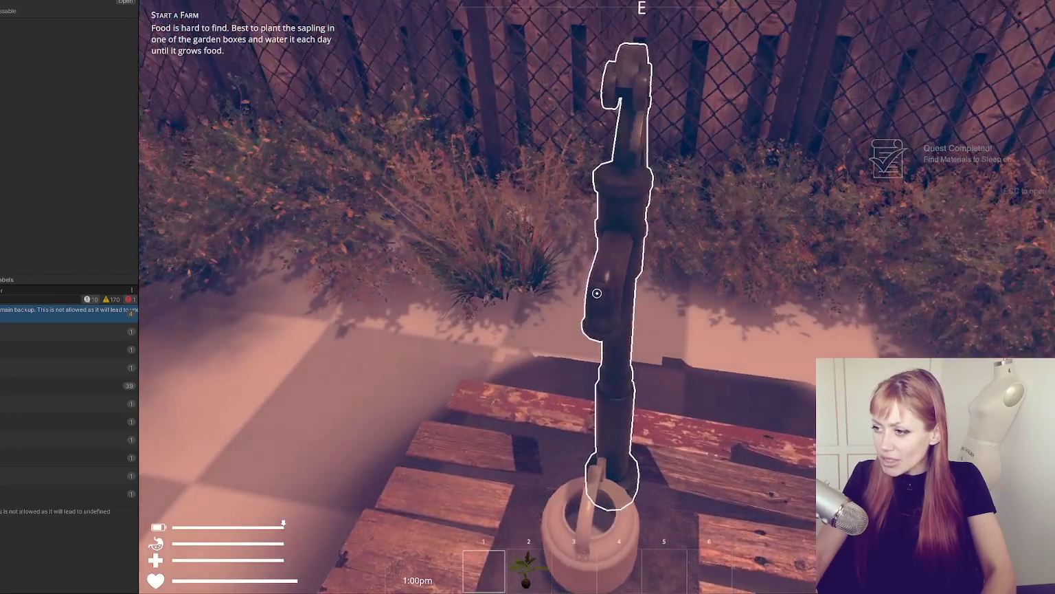
click(597, 292)
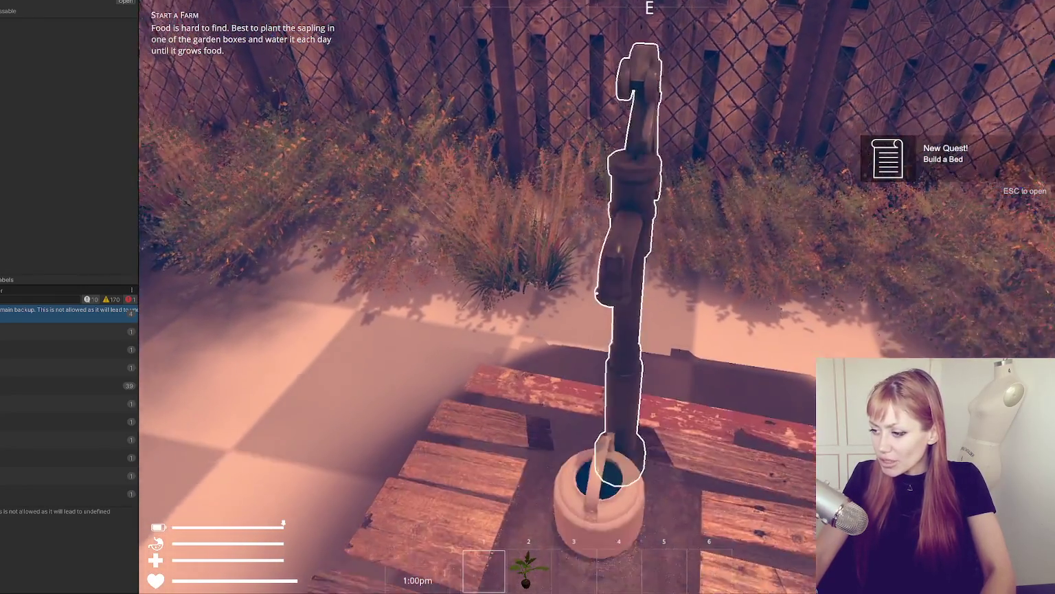
click(597, 292)
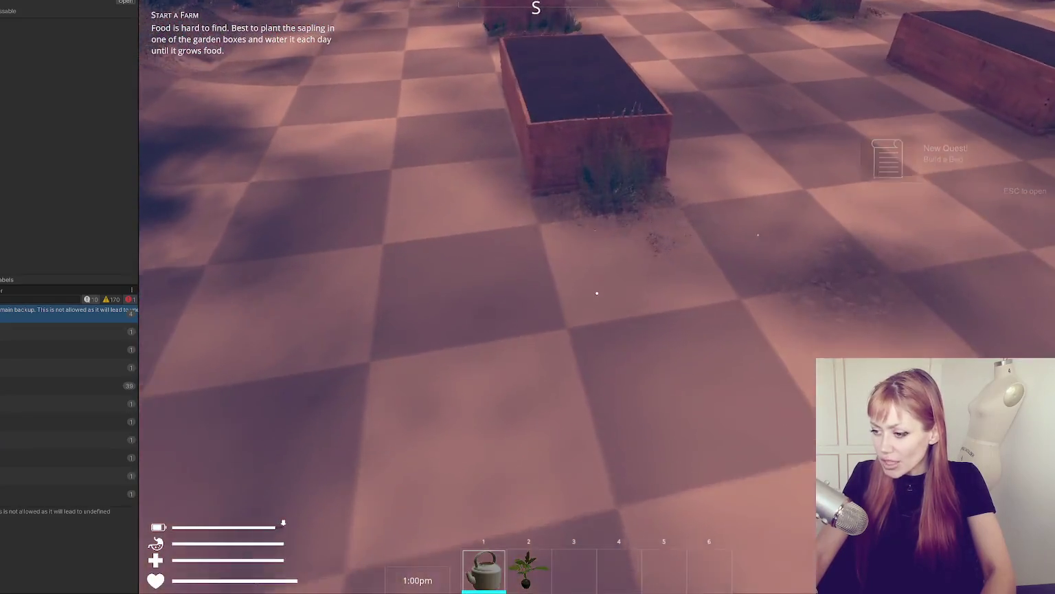
Step: Plant the tomato sapling in the garden box and water it with the kettle
key(2)
click(597, 293)
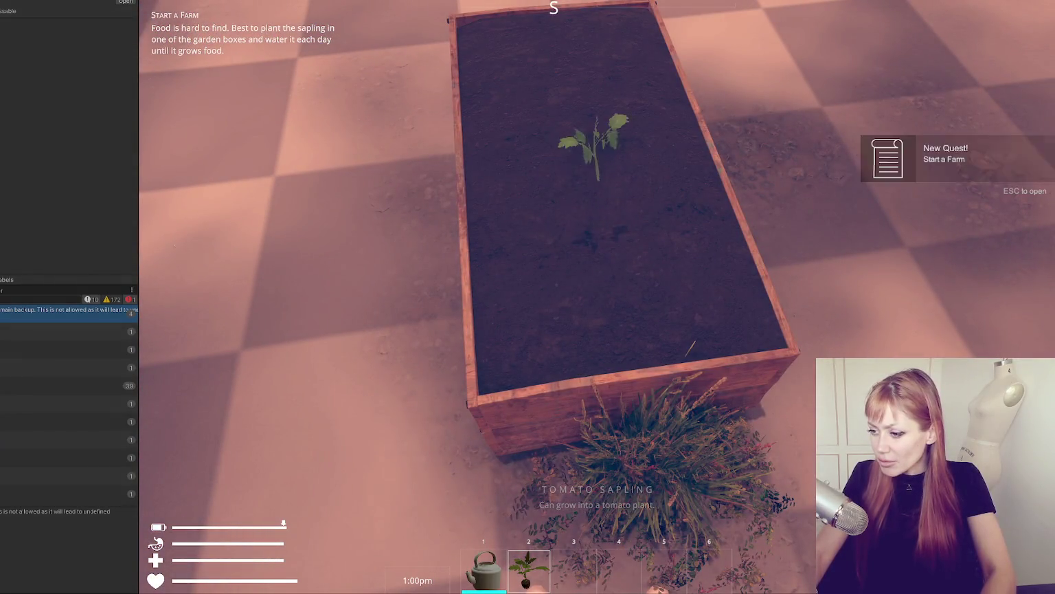
key(1)
click(597, 293)
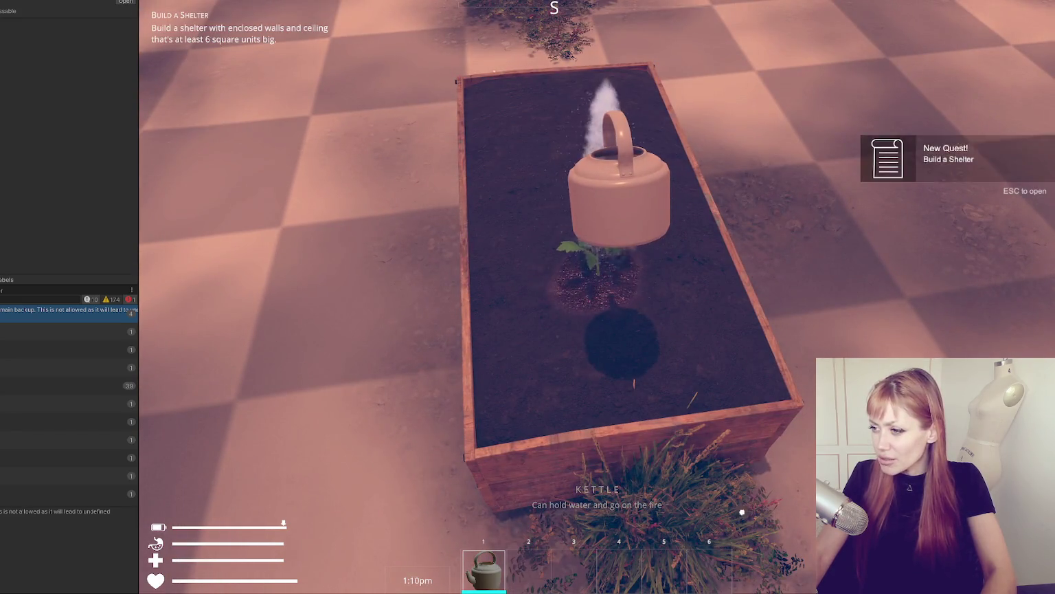
Step: Walk toward the gate, pause the game, and pick a save slot to save into
key(s)
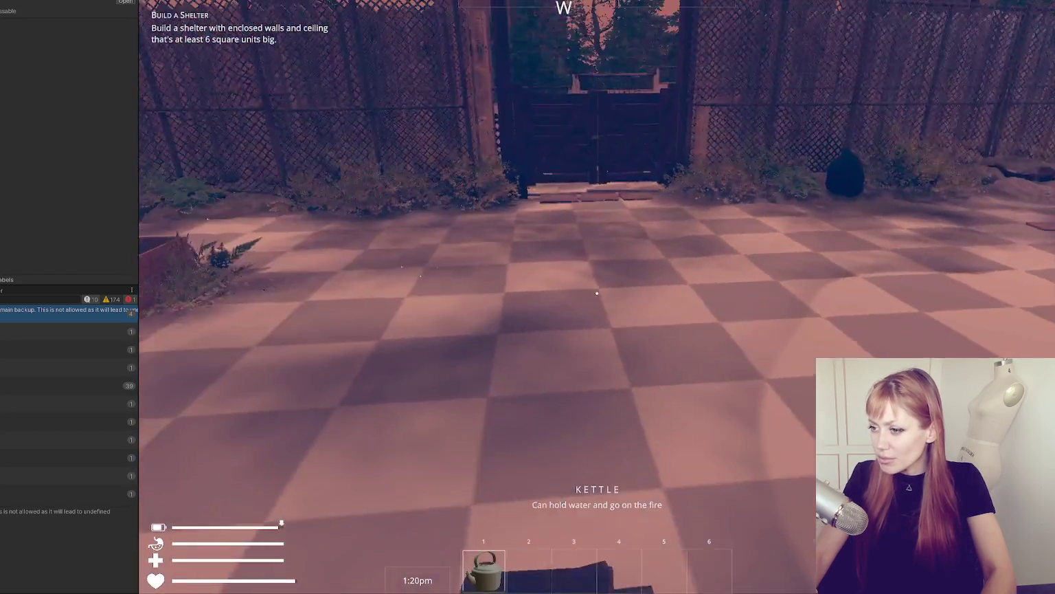
key(w)
key(Escape)
click(636, 575)
click(473, 114)
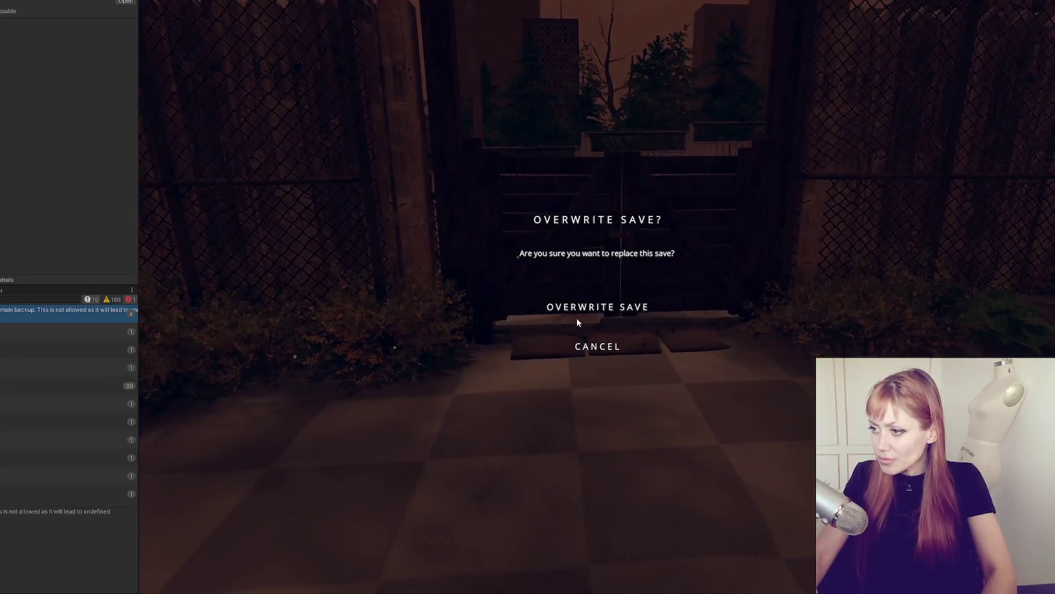
Step: Confirm Overwrite Save and walk past the pallet up to the red gate
click(577, 312)
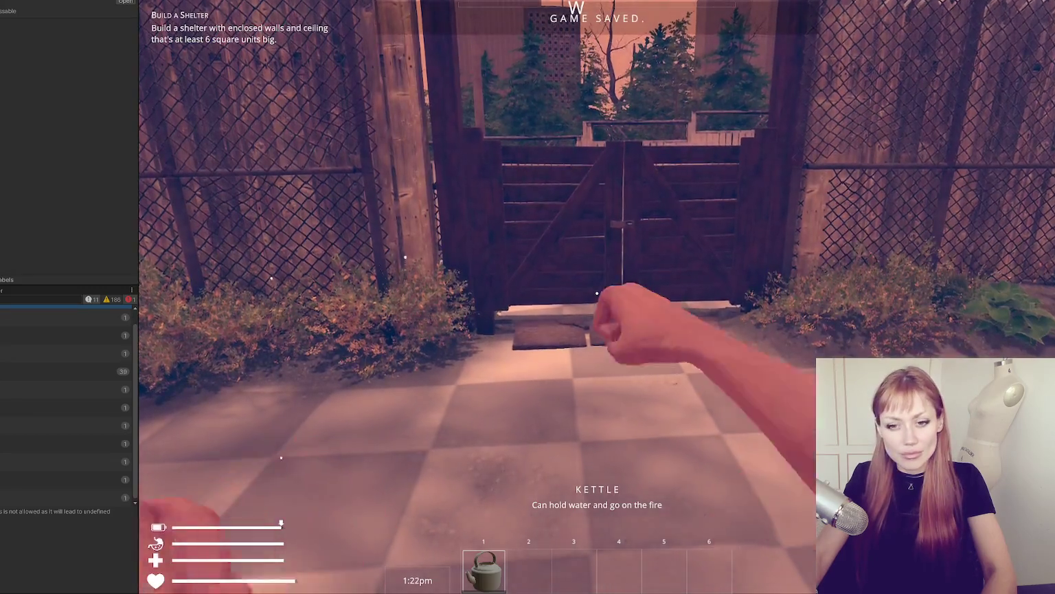
key(w)
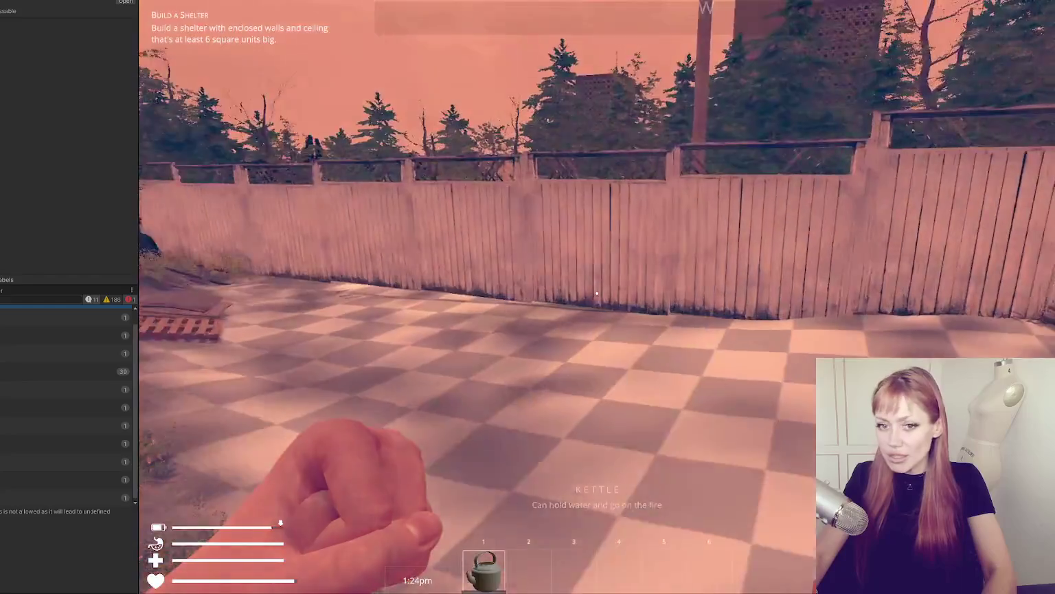
key(w)
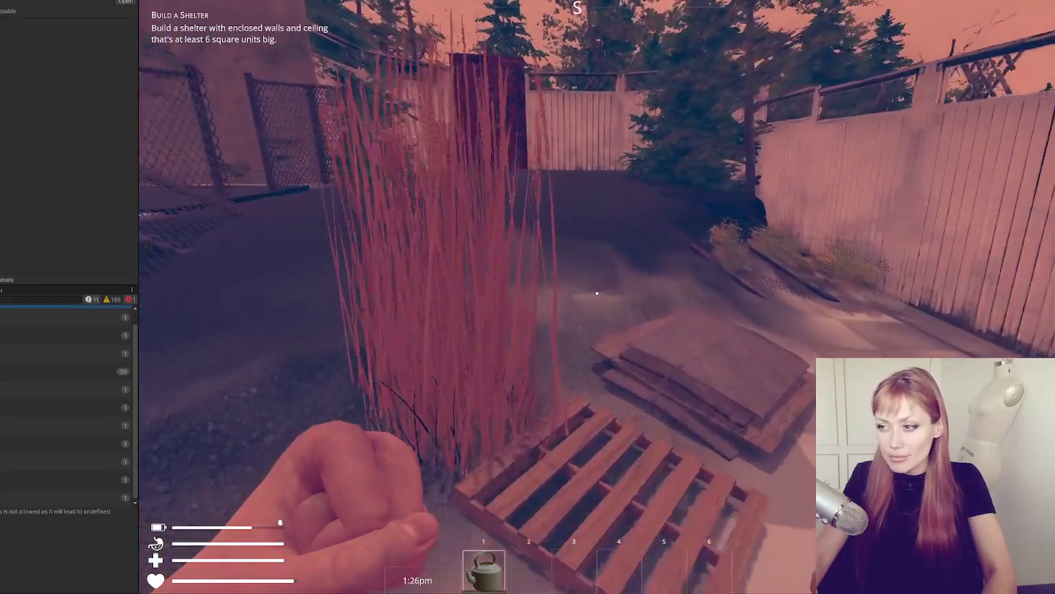
key(w)
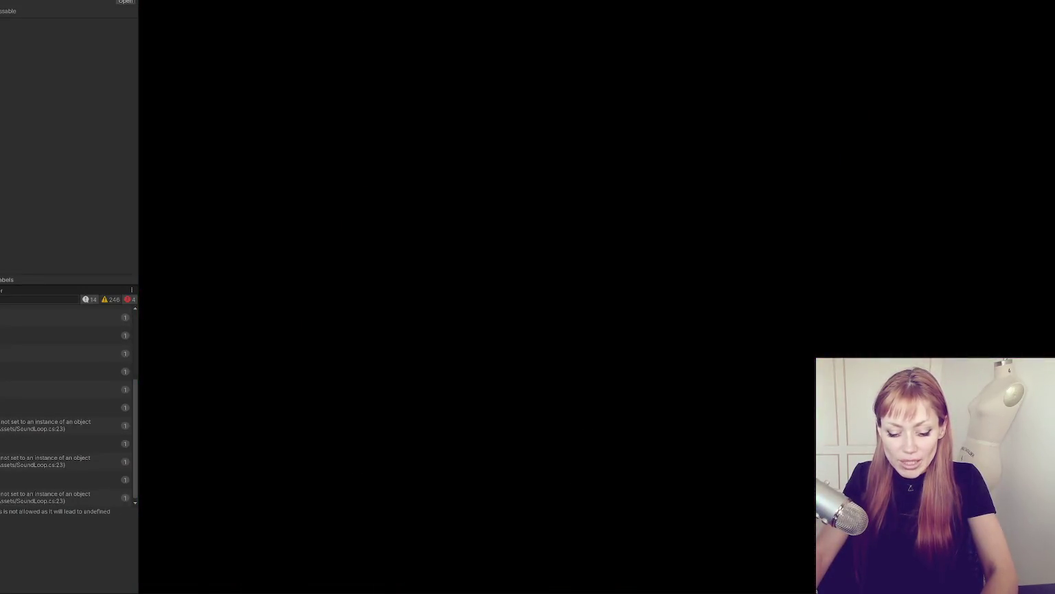
Step: Walk down the walled corridor toward the red door and the wall corner
key(w)
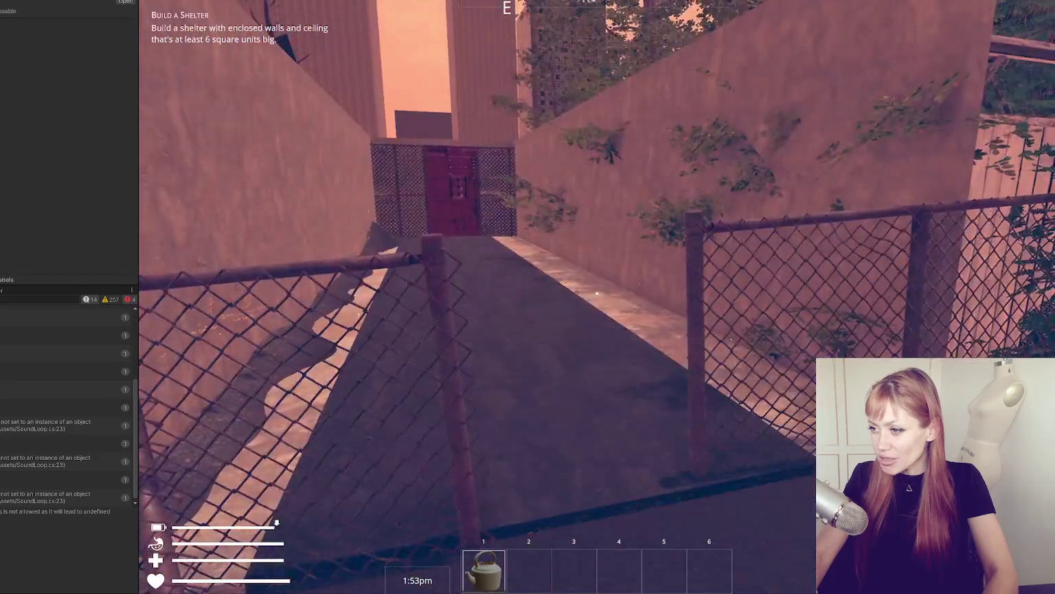
key(w)
key(w)
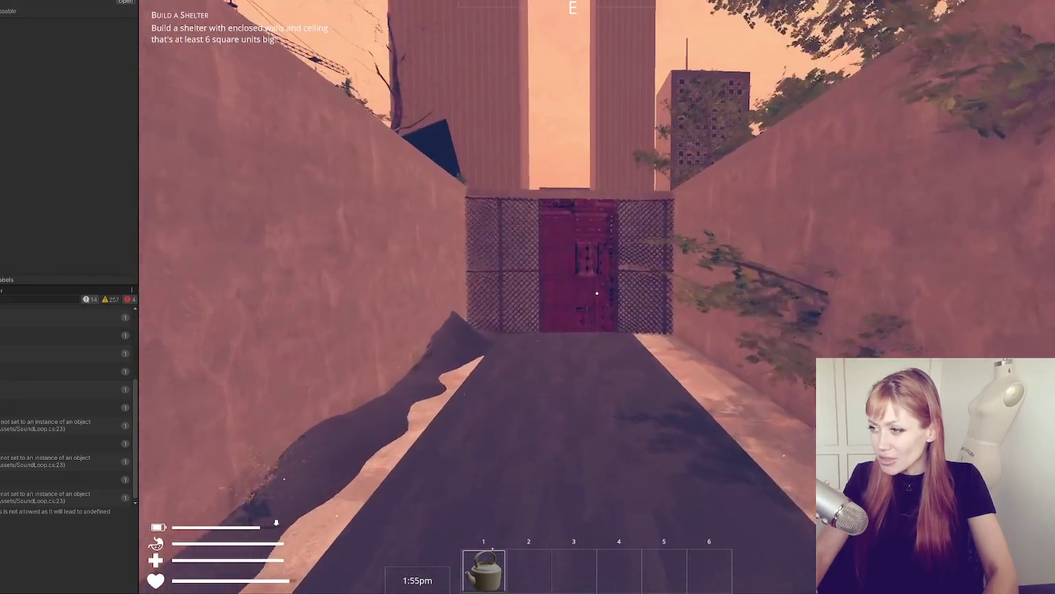
key(w)
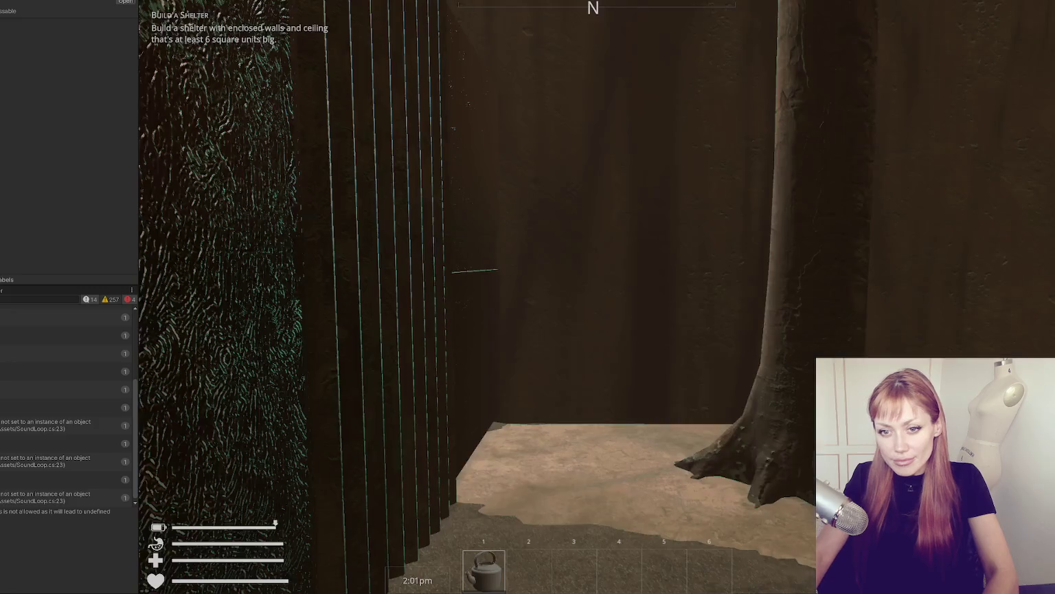
mouse_move(597, 293)
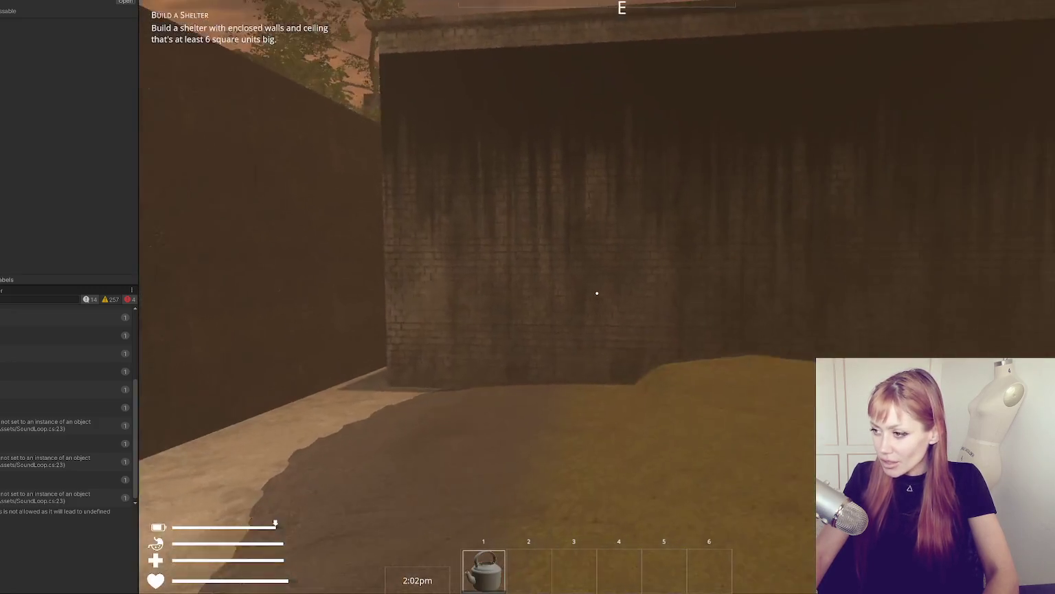
key(w)
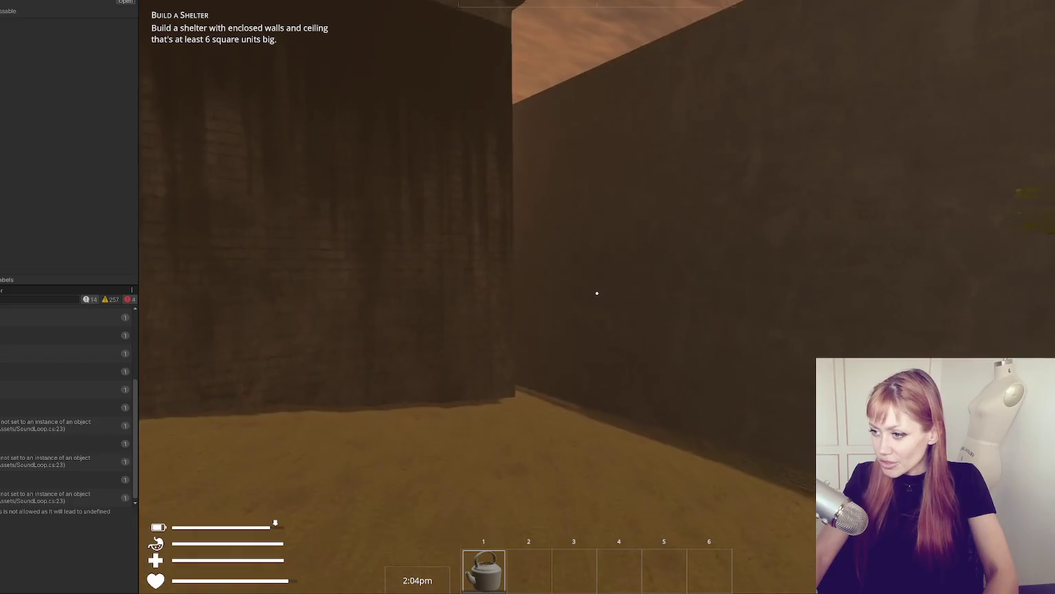
Step: Pause, stop Play mode, and orbit the Scene view to a steeper top-down angle
key(Escape)
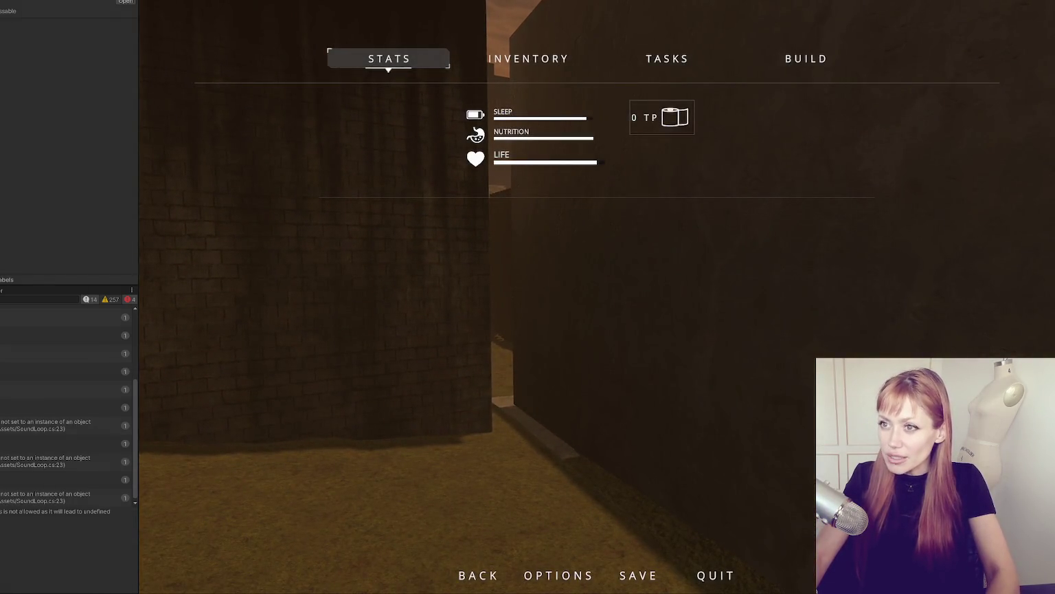
key(ctrl+p)
scroll(503, 353, down, 6)
mouse_move(522, 347)
mouse_down()
mouse_move(383, 424)
mouse_move(369, 417)
mouse_up()
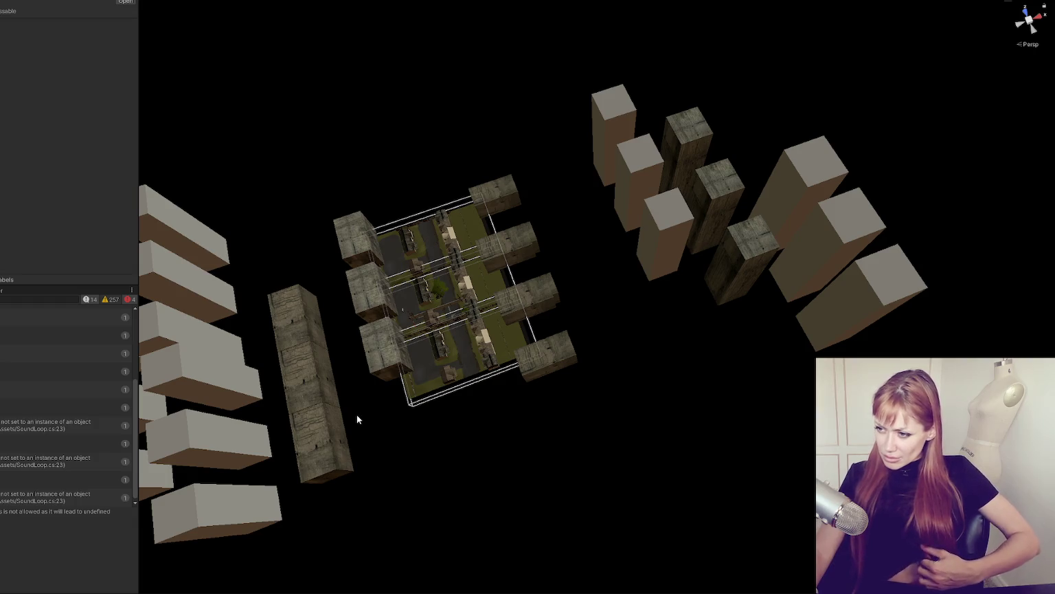
Step: Orbit out over the chunk layout, then open the SoundLoop.cs null-reference error at line 23
scroll(356, 413, up, 5)
mouse_move(325, 349)
mouse_down()
mouse_move(495, 396)
mouse_move(608, 274)
mouse_move(696, 217)
mouse_move(738, 275)
mouse_up()
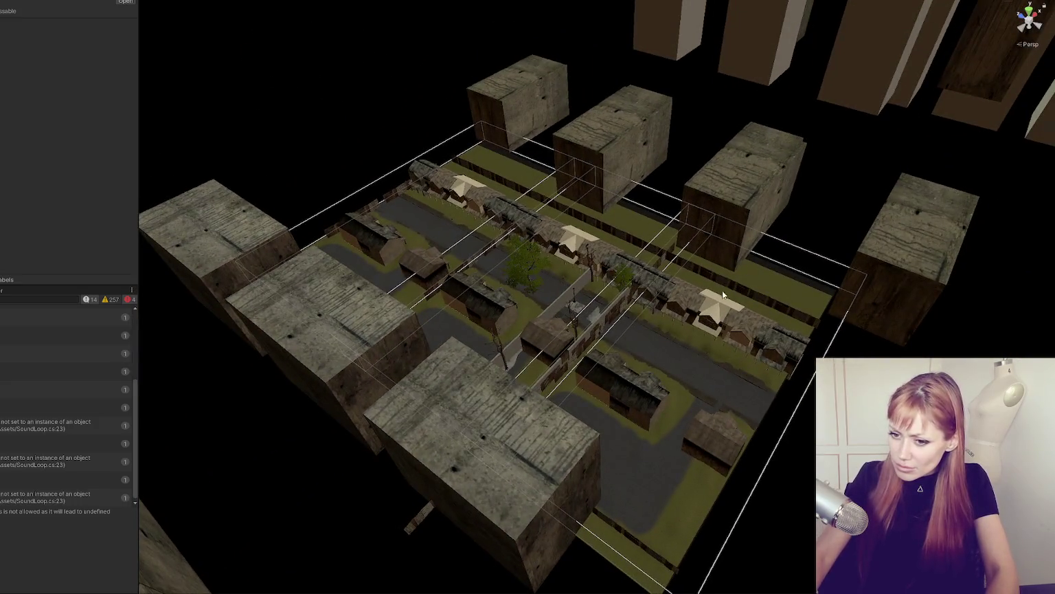
click(45, 425)
double_click(43, 426)
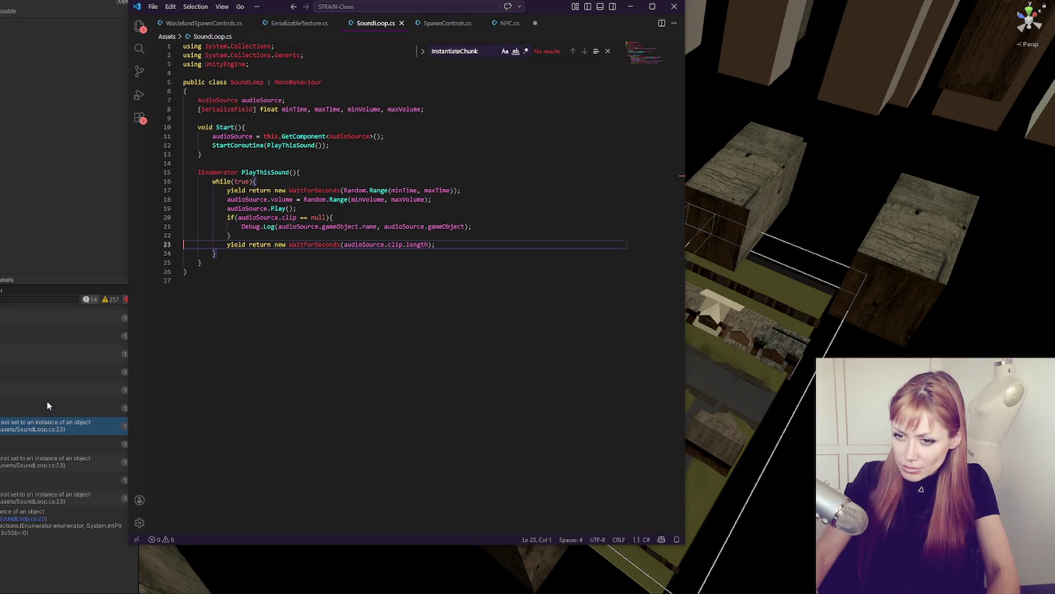
Step: Jump to line 21 of SoundLoop.cs from the second Console error, then orbit back to the level's tall buildings
double_click(47, 404)
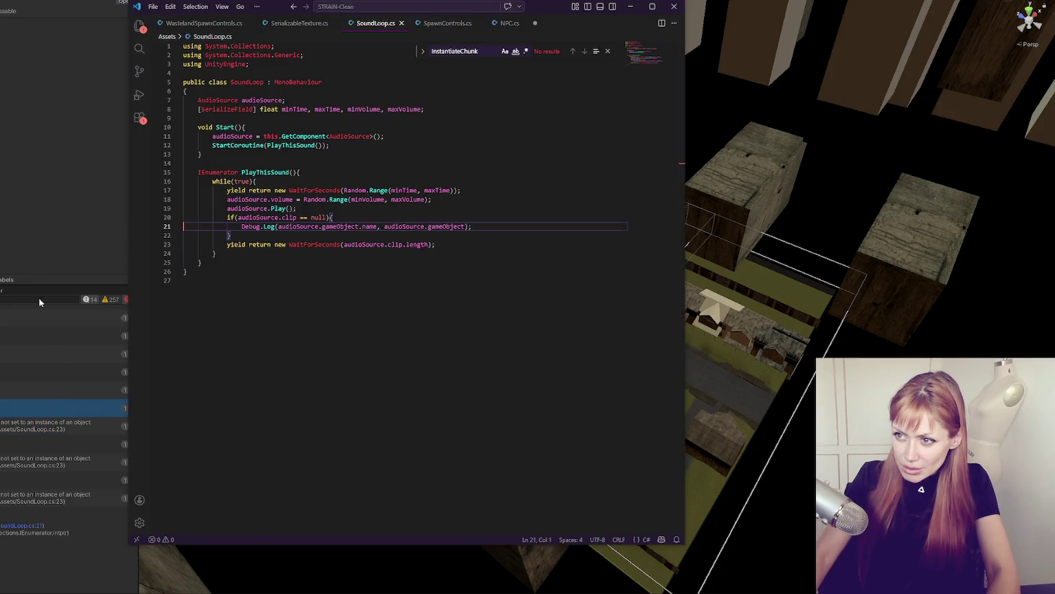
key(alt+Tab)
mouse_move(410, 270)
mouse_down()
mouse_move(483, 242)
mouse_move(353, 236)
mouse_move(345, 251)
mouse_move(429, 200)
mouse_move(703, 492)
mouse_up()
scroll(428, 201, up, 3)
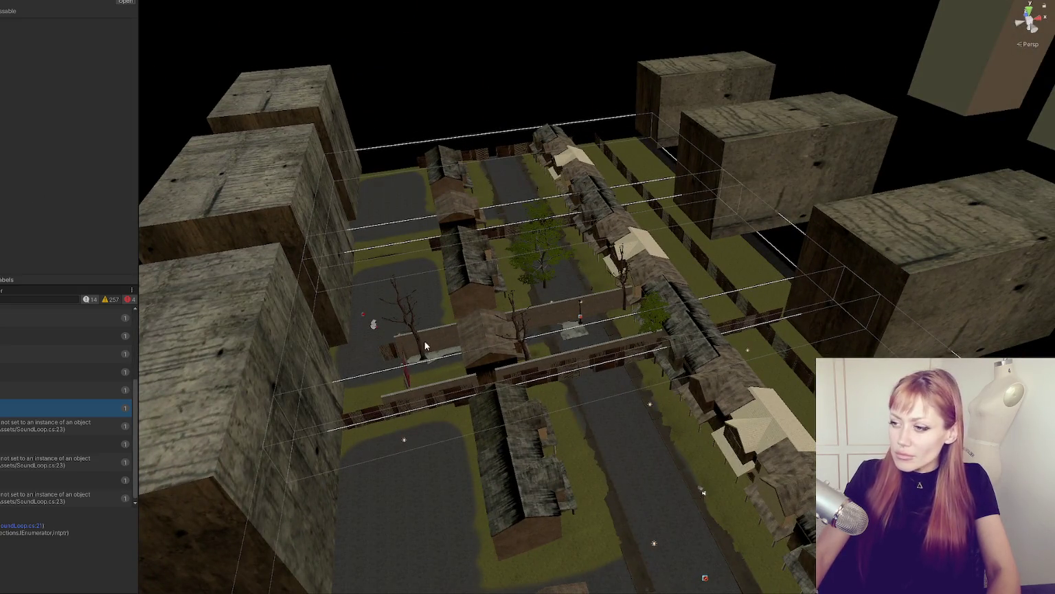
Step: Frame and orbit around Corrugated_Metal 2 in the village, then close SoundLoop.cs in VS Code
click(561, 312)
key(f)
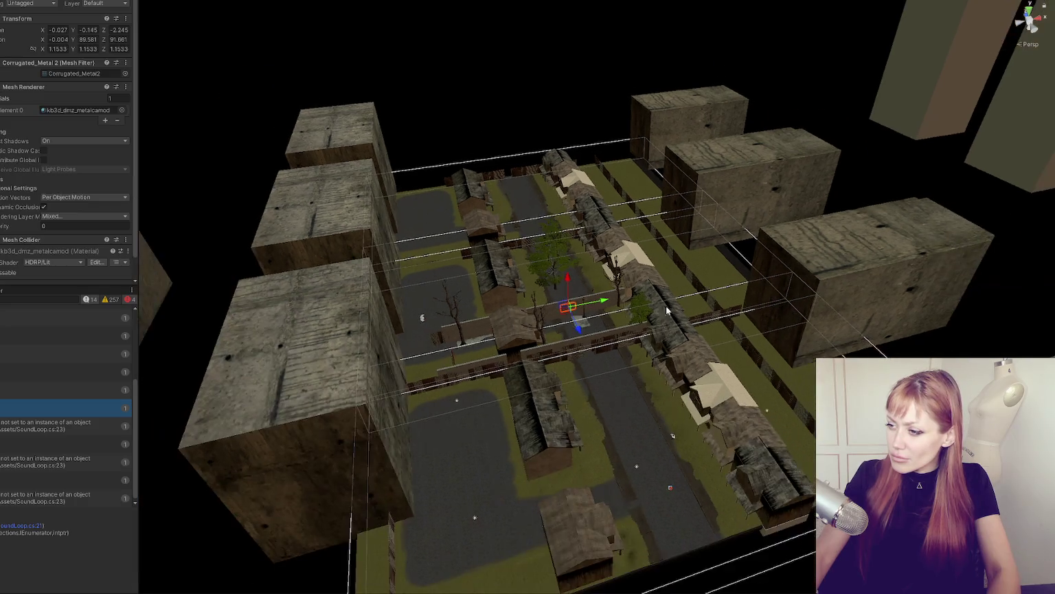
drag(705, 425, 661, 325)
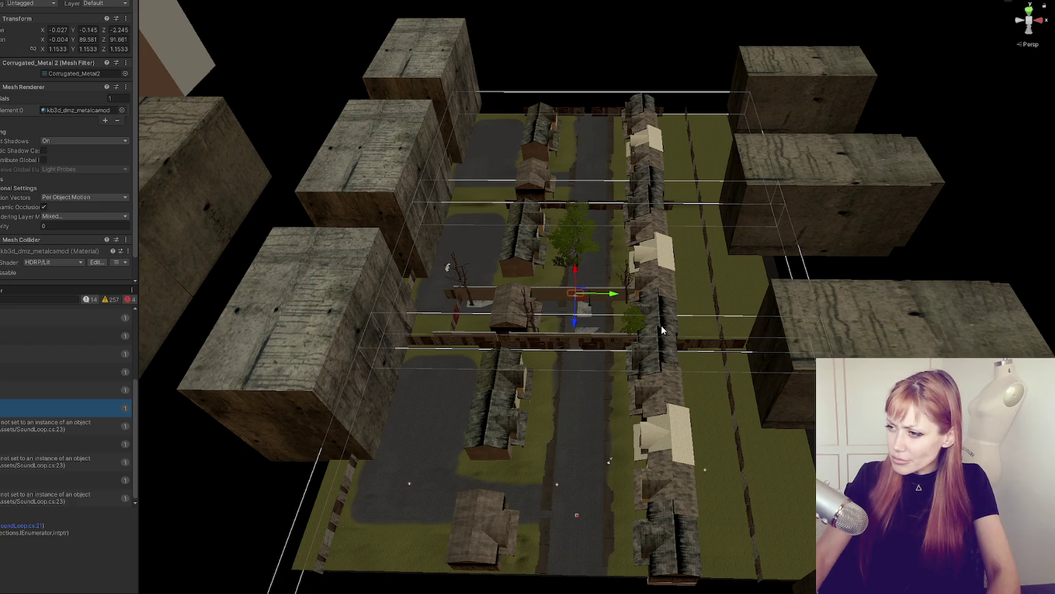
mouse_move(662, 330)
mouse_down()
mouse_move(529, 251)
mouse_move(735, 339)
mouse_move(972, 278)
mouse_move(857, 333)
mouse_move(698, 315)
mouse_up()
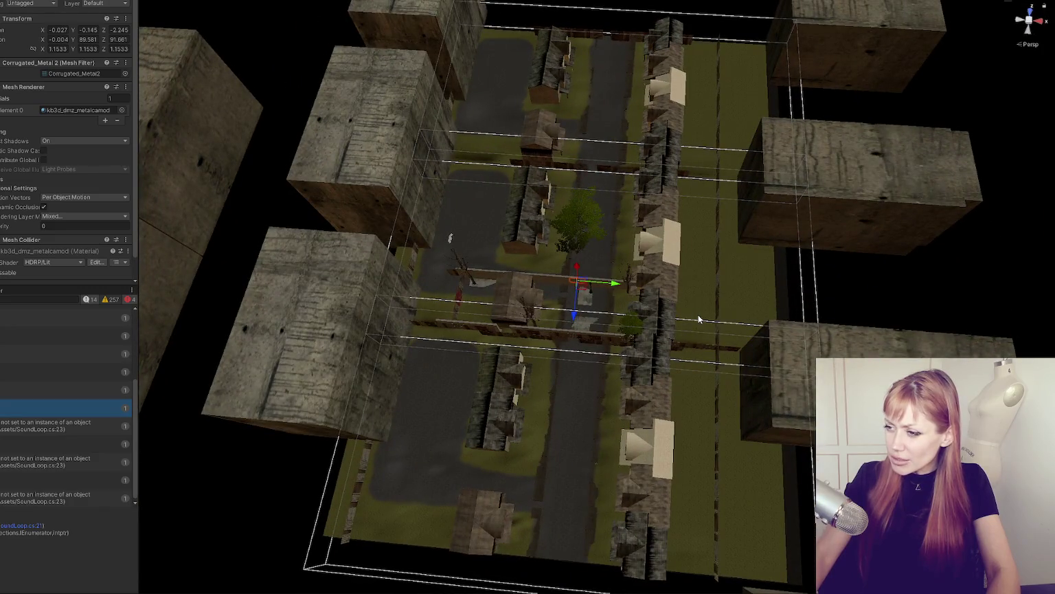
key(alt+Tab)
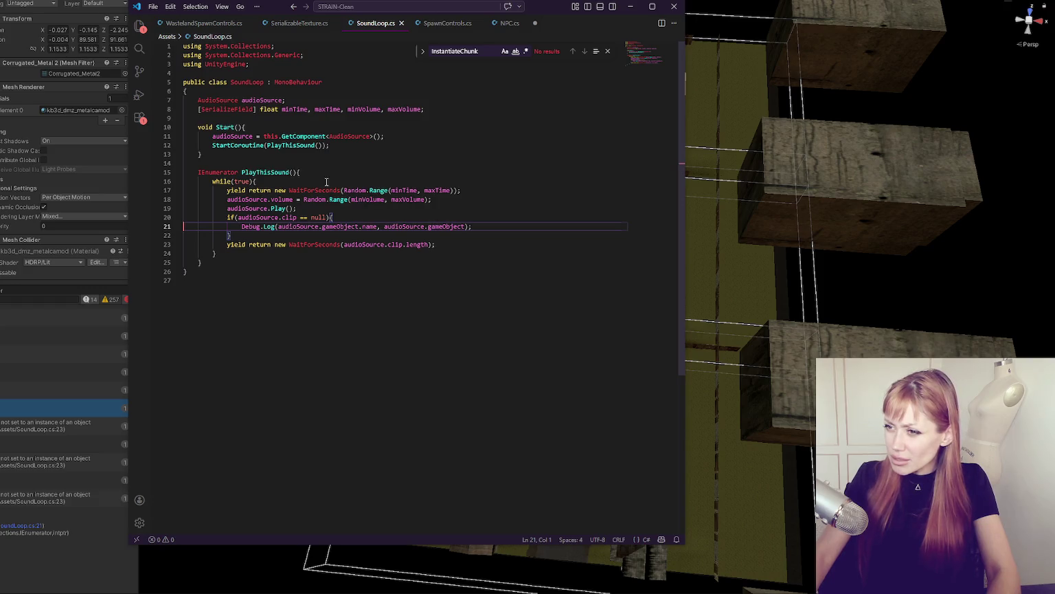
click(401, 22)
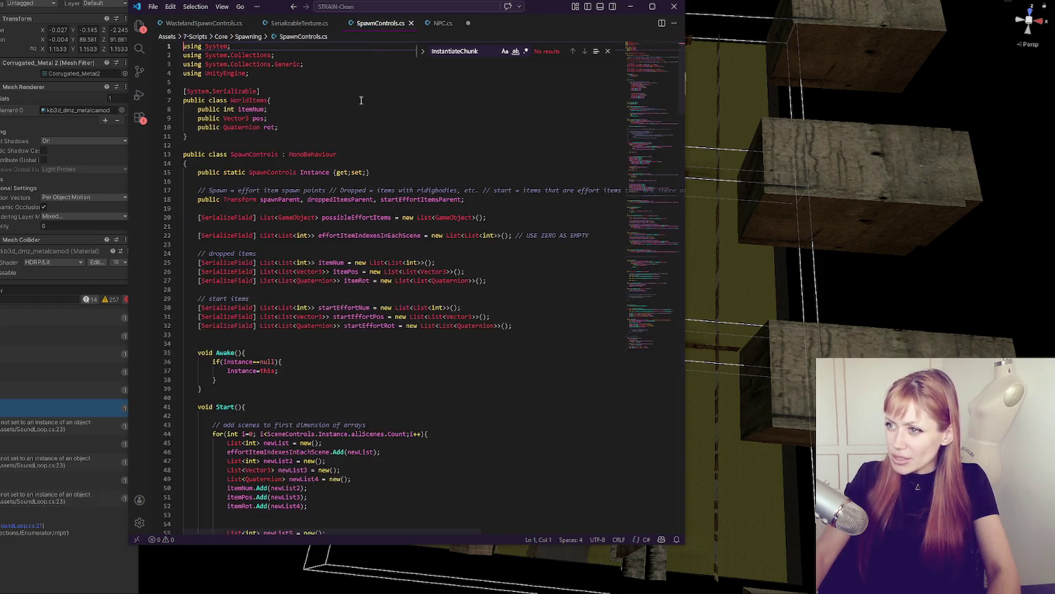
Step: Open WastelandSpawnControls.cs and examine the offset-based chunk position code on lines 76-79
click(309, 24)
click(232, 25)
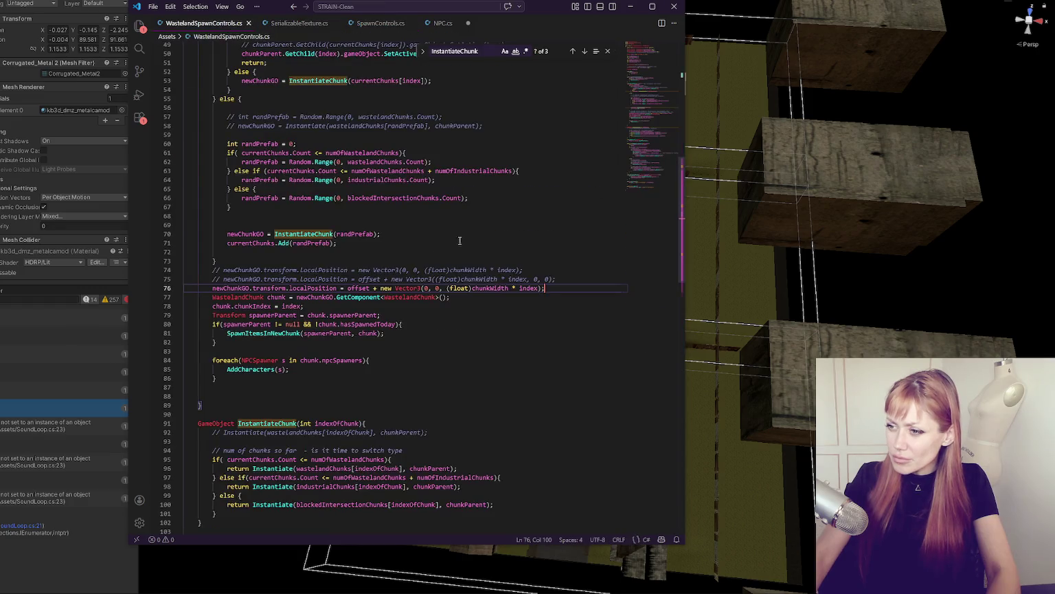
triple_click(360, 288)
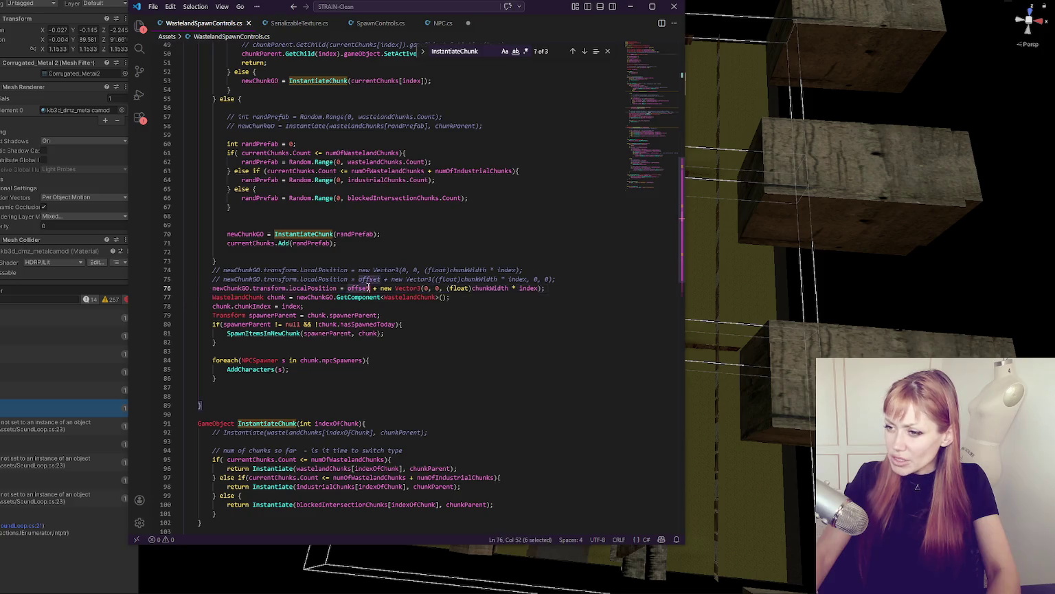
click(383, 314)
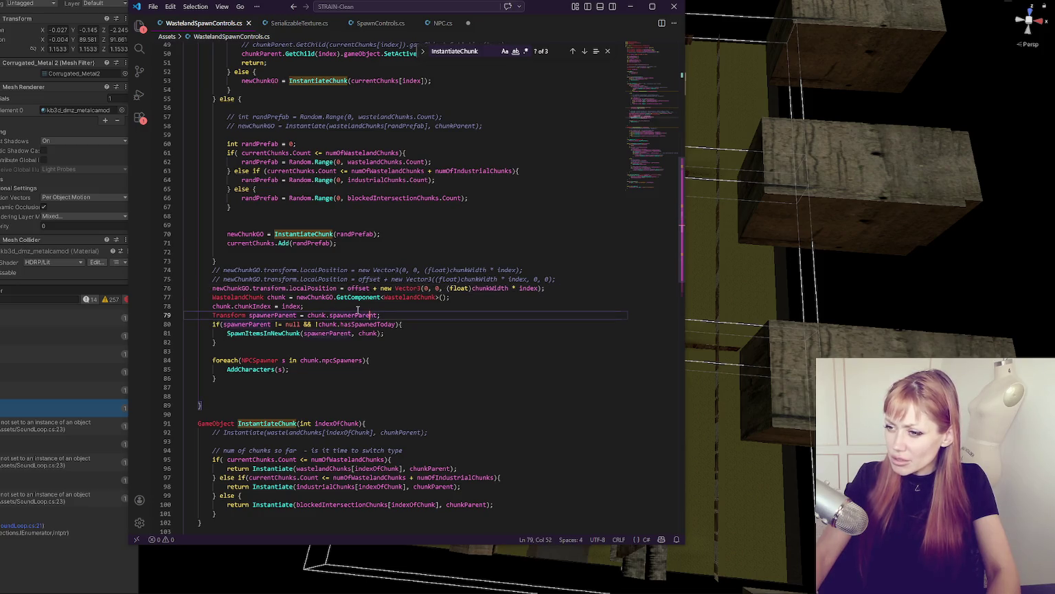
key(ctrl+a)
double_click(356, 288)
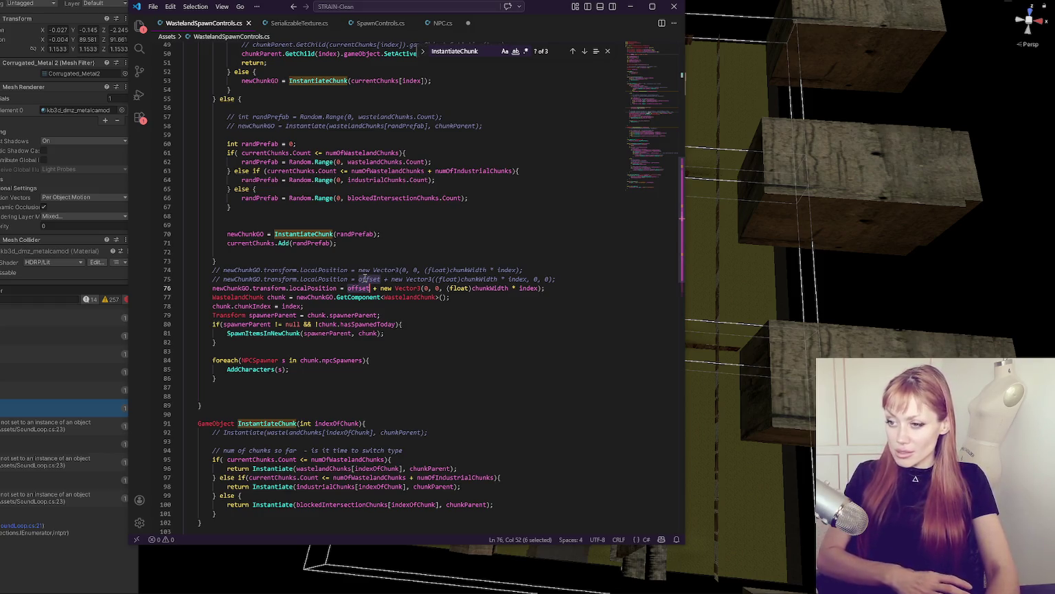
Step: Comment out line 76's offset-based position and uncomment line 74's plain chunkWidth position
click(391, 288)
key(ctrl+slash)
click(410, 269)
key(ctrl+slash)
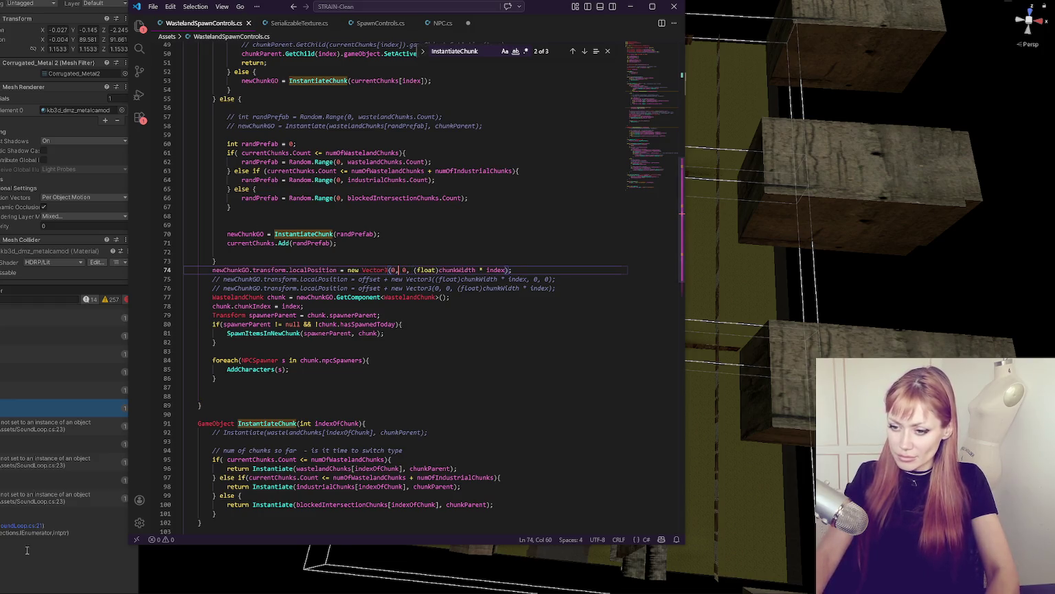
key(alt+Tab)
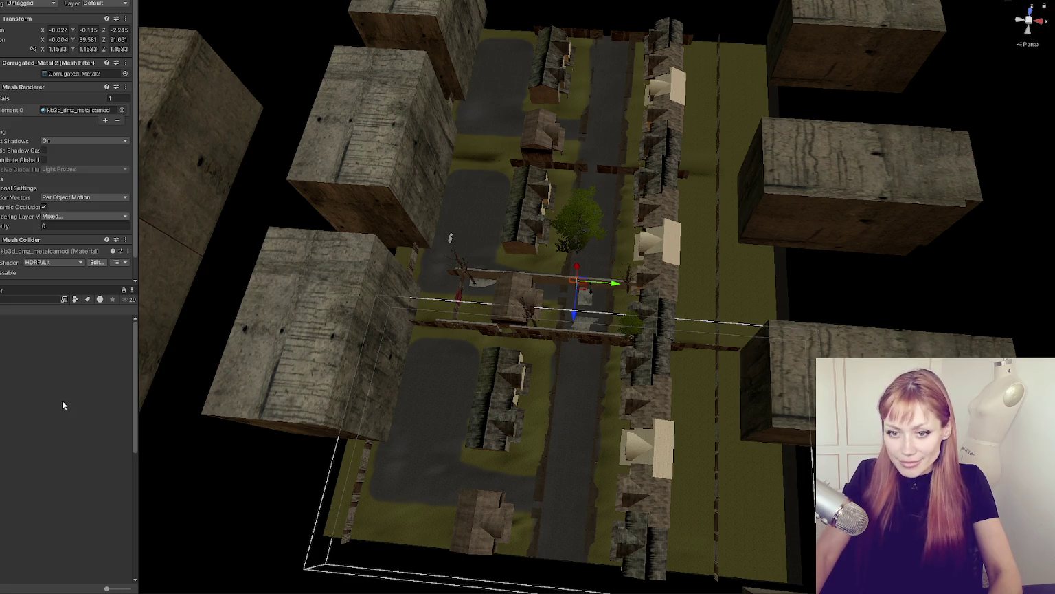
Step: Open the walled street chunk prefab by itself in Prefab Mode
click(62, 400)
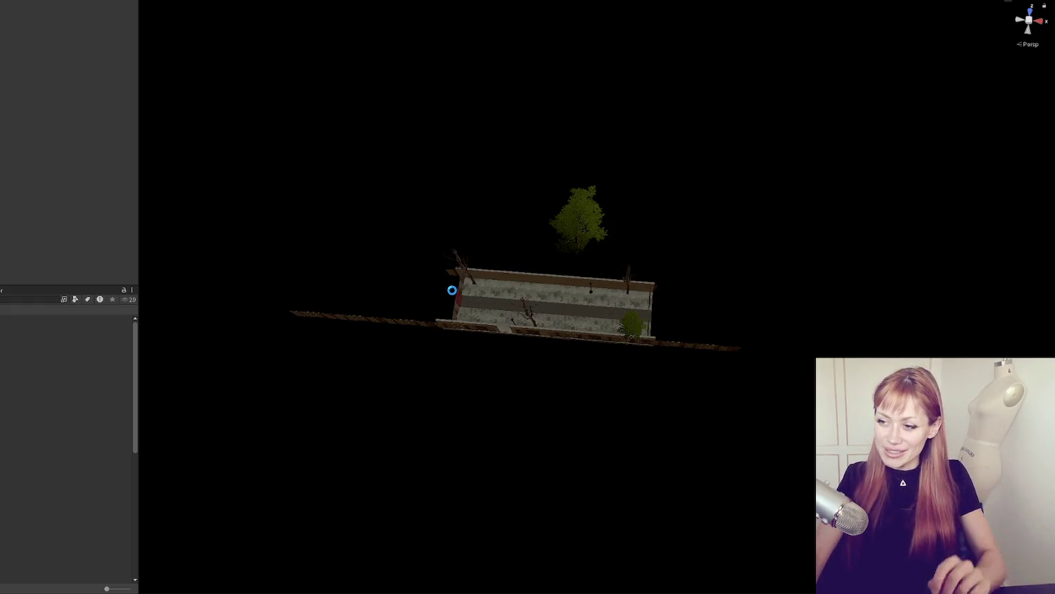
Step: Frame WastelandChunk1 and look over its walls, lamp and tree, selecting the Streetlight
mouse_move(428, 297)
mouse_down()
mouse_move(537, 308)
mouse_move(405, 175)
mouse_move(553, 287)
mouse_move(466, 371)
mouse_move(678, 295)
mouse_move(577, 370)
mouse_move(461, 284)
mouse_move(485, 345)
mouse_move(465, 329)
mouse_up()
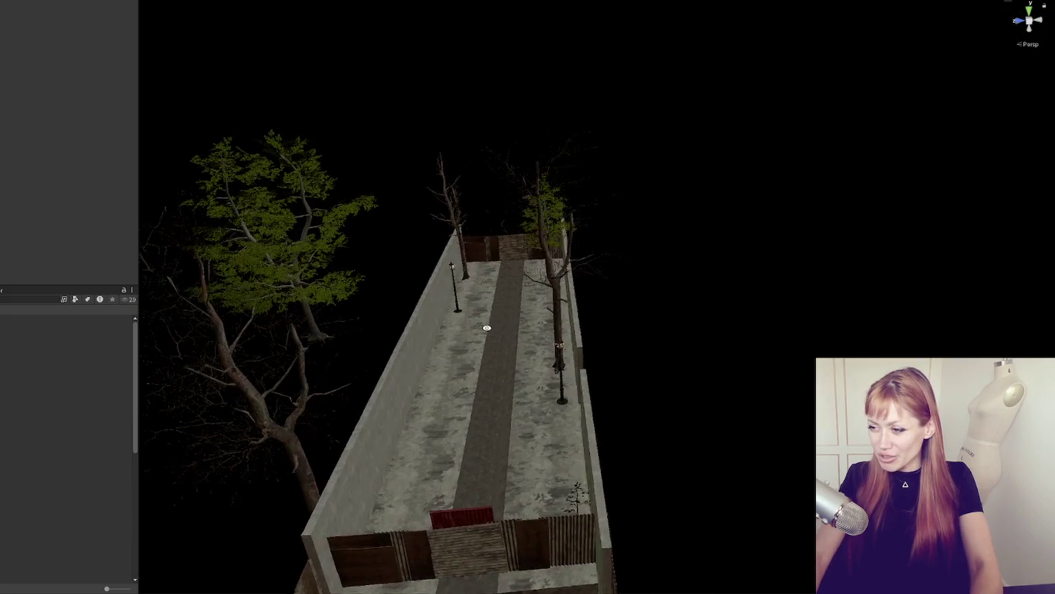
scroll(465, 329, up, 5)
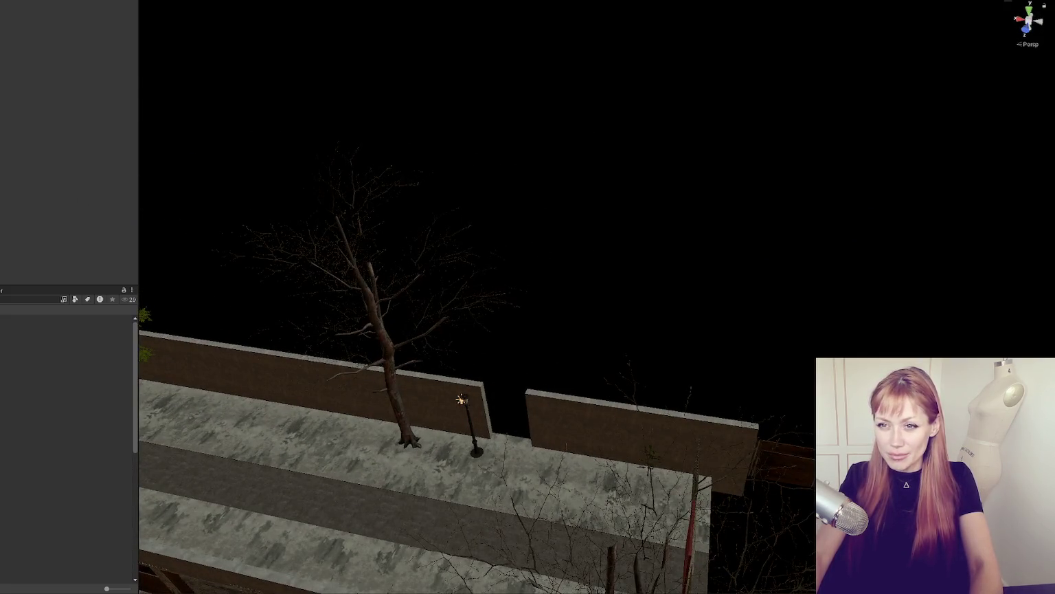
key(f)
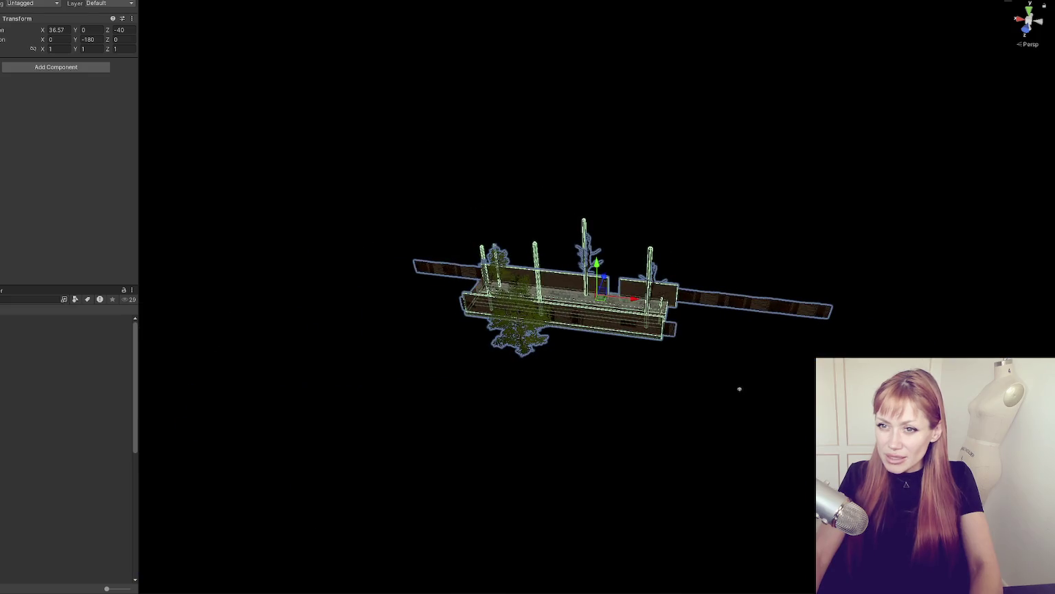
scroll(739, 389, up, 10)
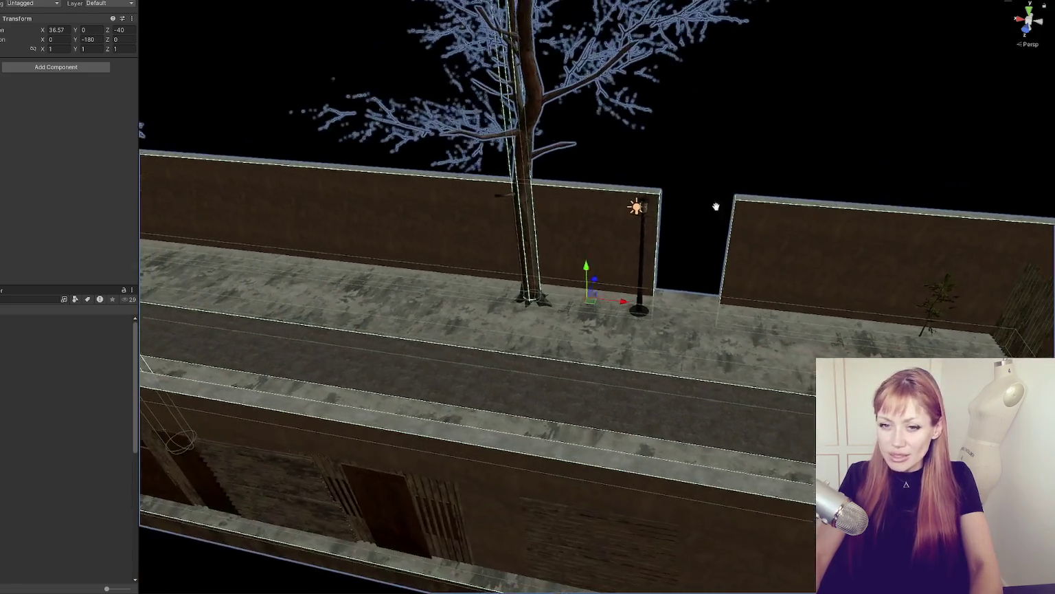
drag(723, 204, 433, 395)
mouse_move(395, 337)
mouse_down()
mouse_move(489, 386)
mouse_move(692, 229)
mouse_up()
click(543, 312)
key(q)
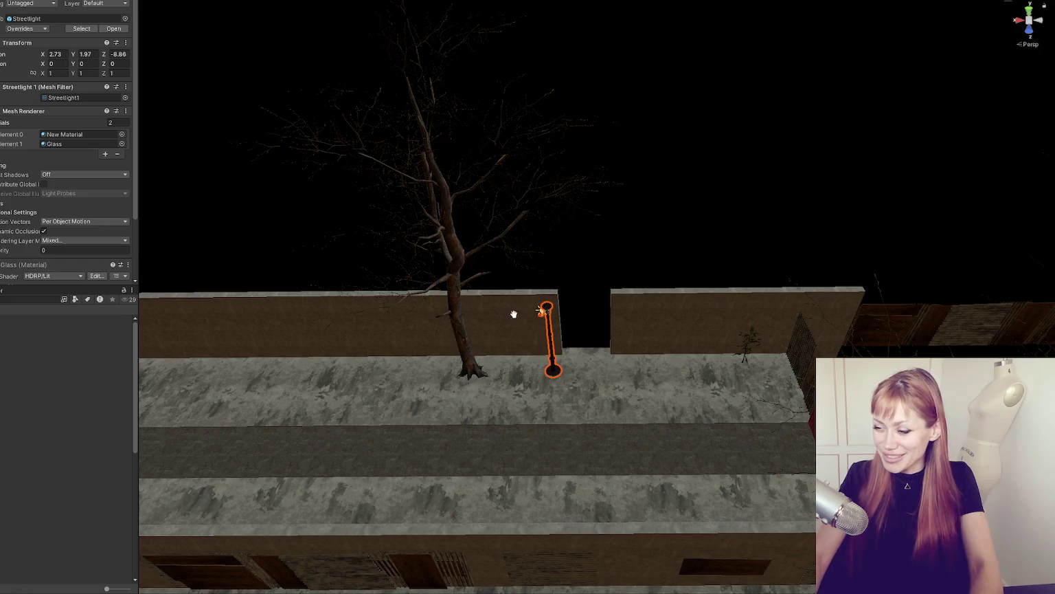
Step: Move the Cube left along X and along Z onto the wall
scroll(485, 358, down, 3)
mouse_move(497, 323)
mouse_down()
mouse_move(740, 311)
mouse_move(680, 323)
mouse_up()
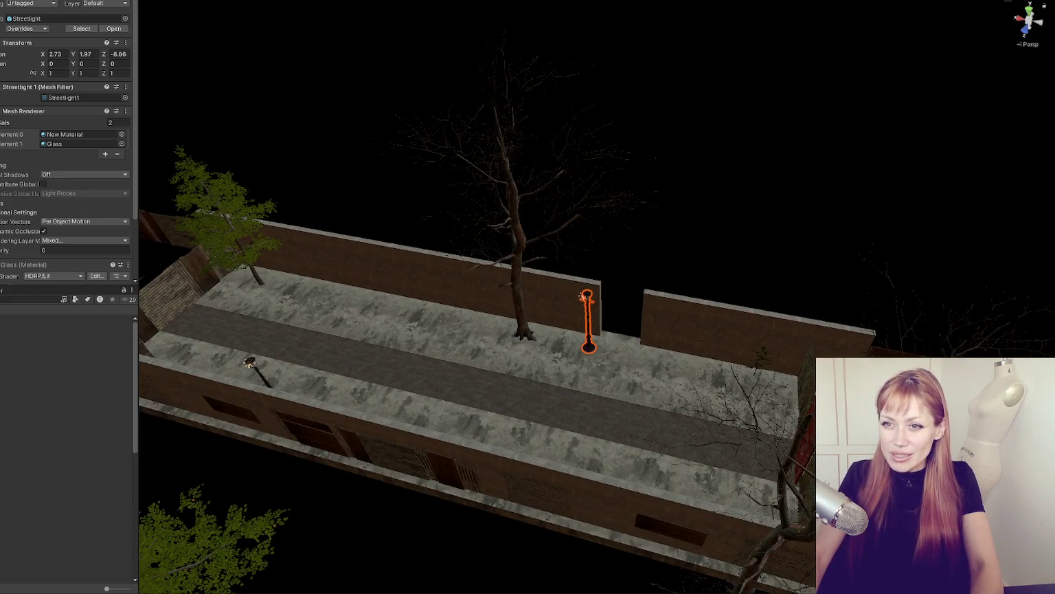
scroll(670, 383, down, 5)
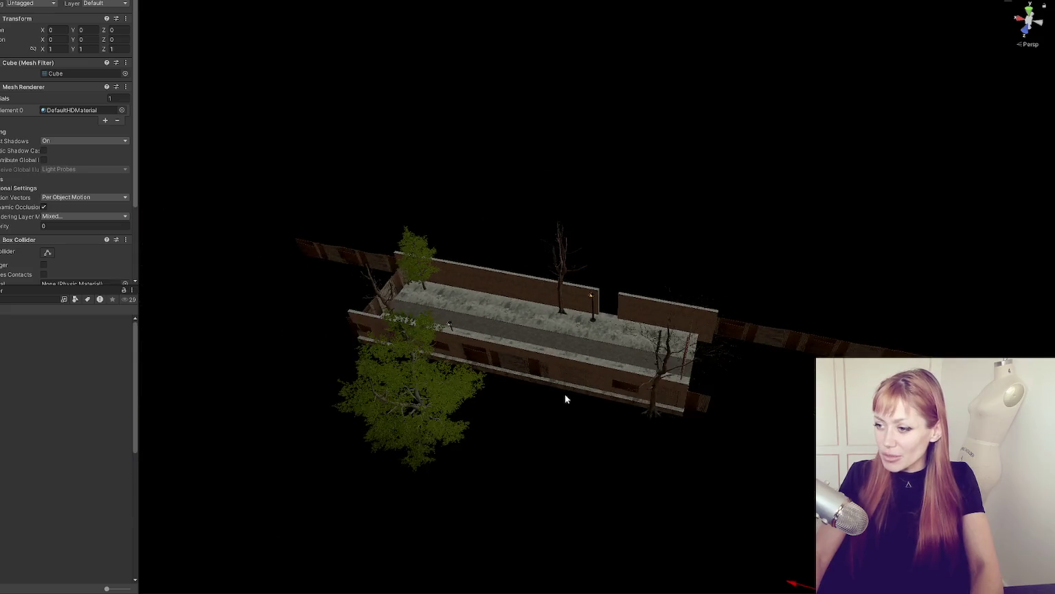
scroll(565, 399, down, 3)
drag(716, 481, 474, 445)
drag(557, 397, 592, 345)
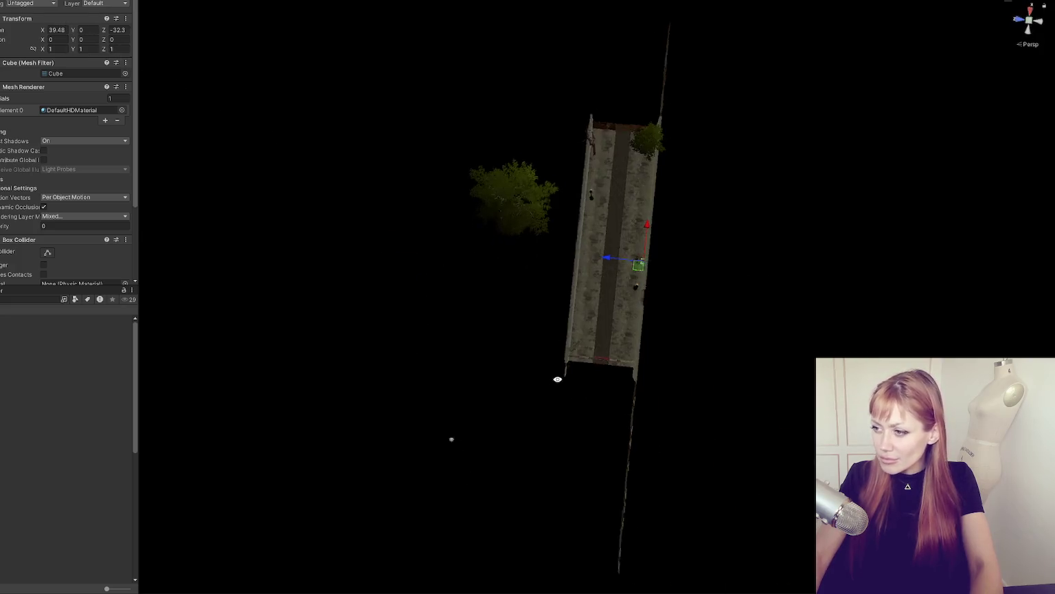
Step: From a top-down view, fine-tune the Cube to X 44.11, Y -0.71, Z -33.11
click(668, 206)
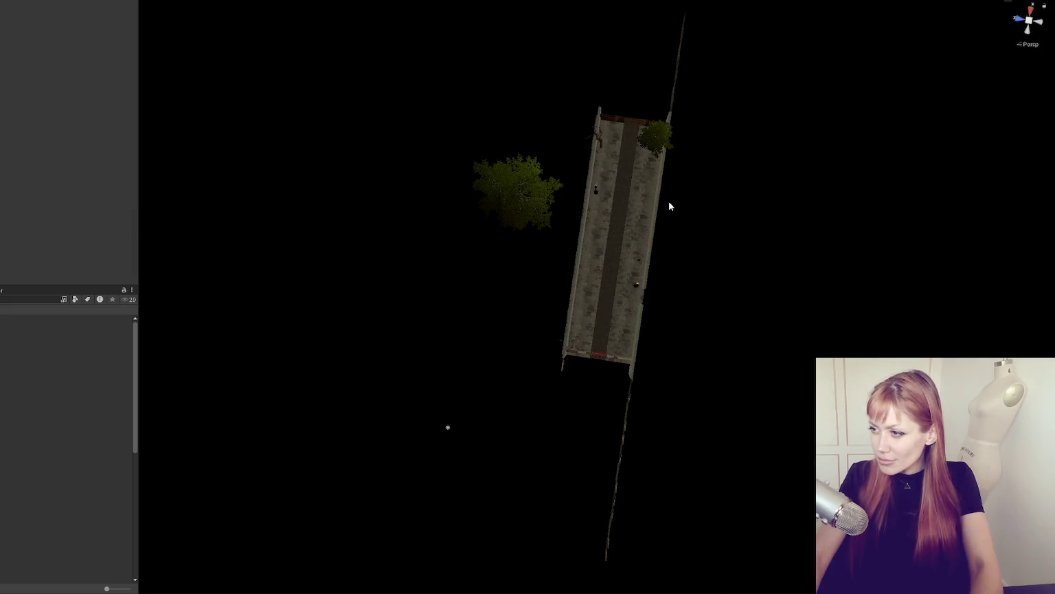
click(633, 232)
drag(880, 318, 673, 412)
drag(653, 370, 651, 374)
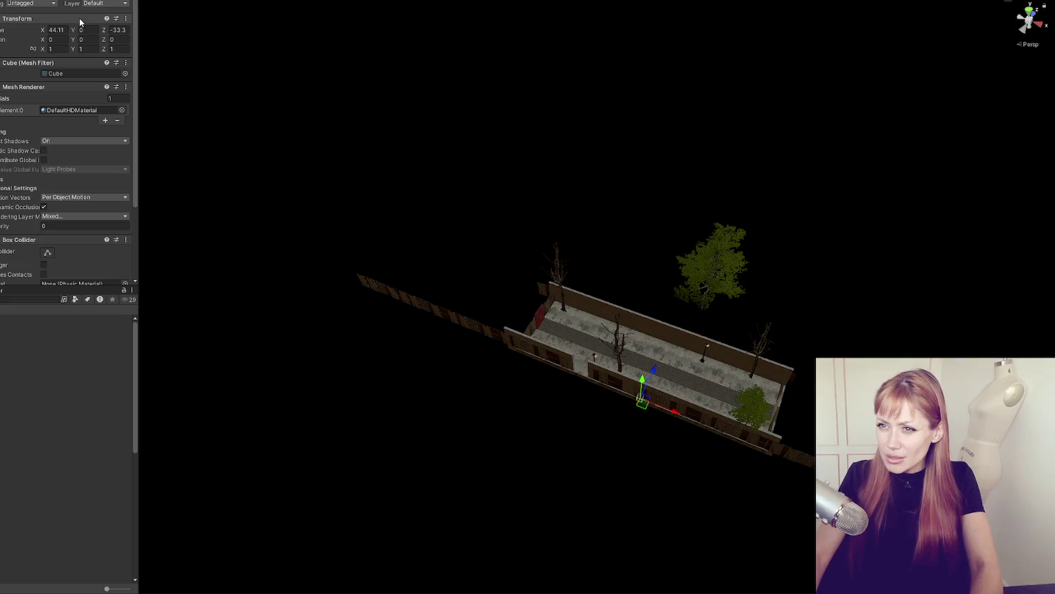
drag(640, 199, 688, 75)
drag(672, 336, 575, 431)
drag(597, 397, 643, 396)
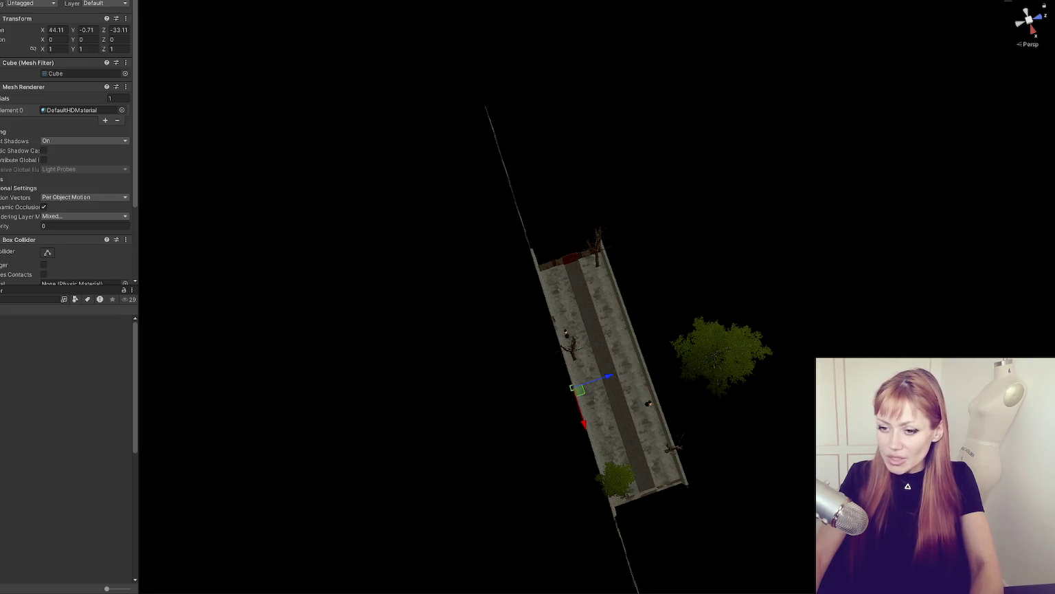
click(37, 419)
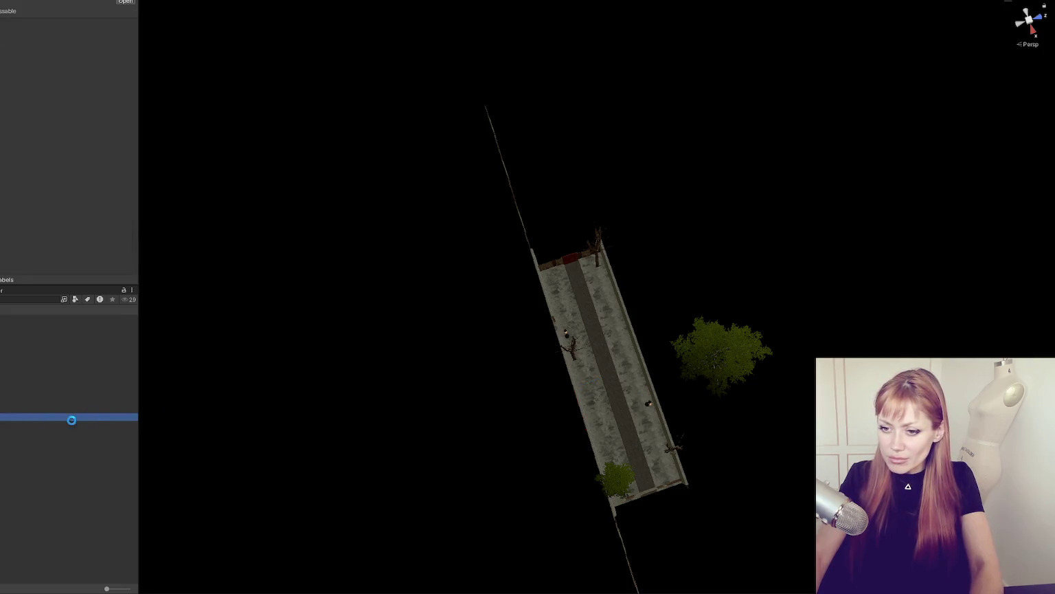
Step: Frame the newly selected object in the Scene view
key(f)
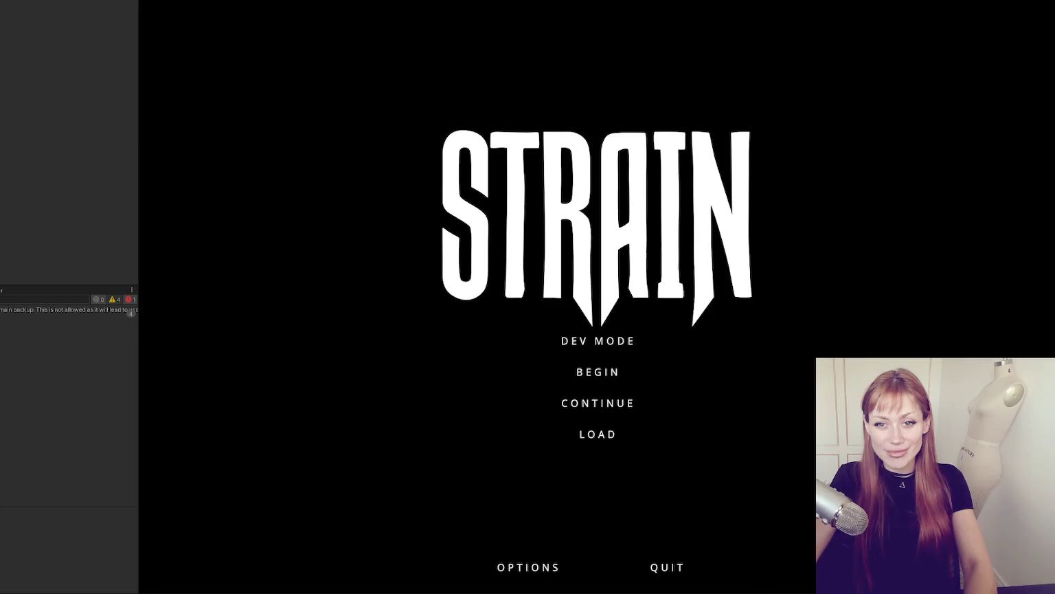
Step: Begin a new game, forage the wildberries, check the inventory, then exit play mode
click(543, 374)
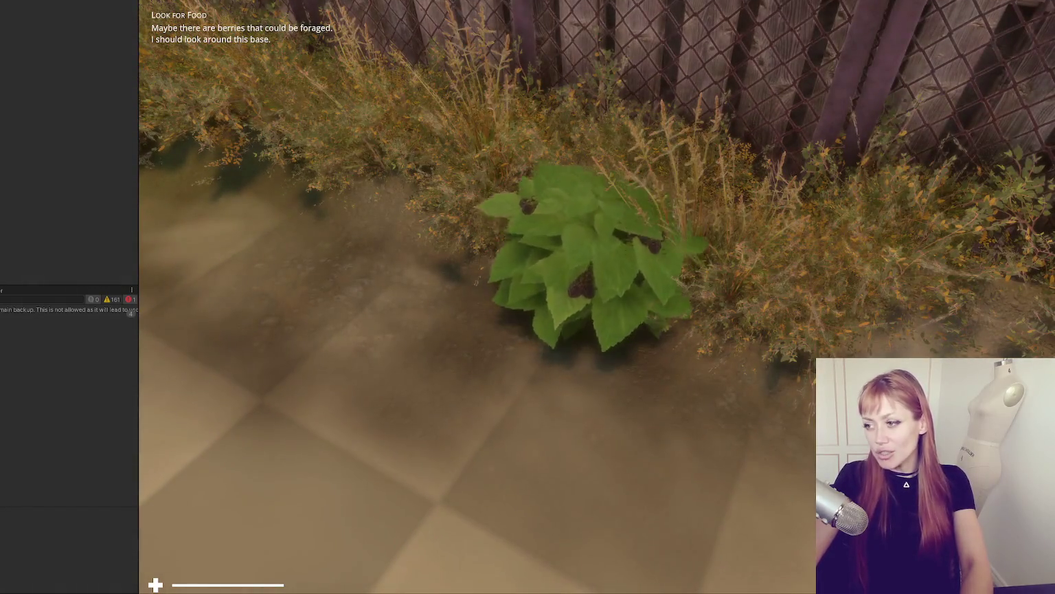
click(597, 292)
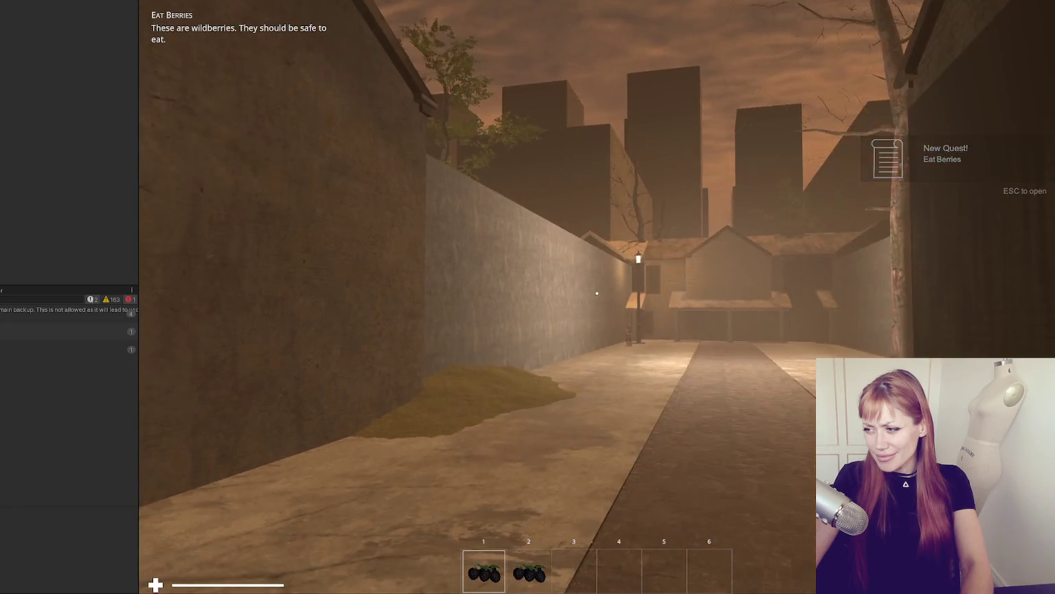
key(Escape)
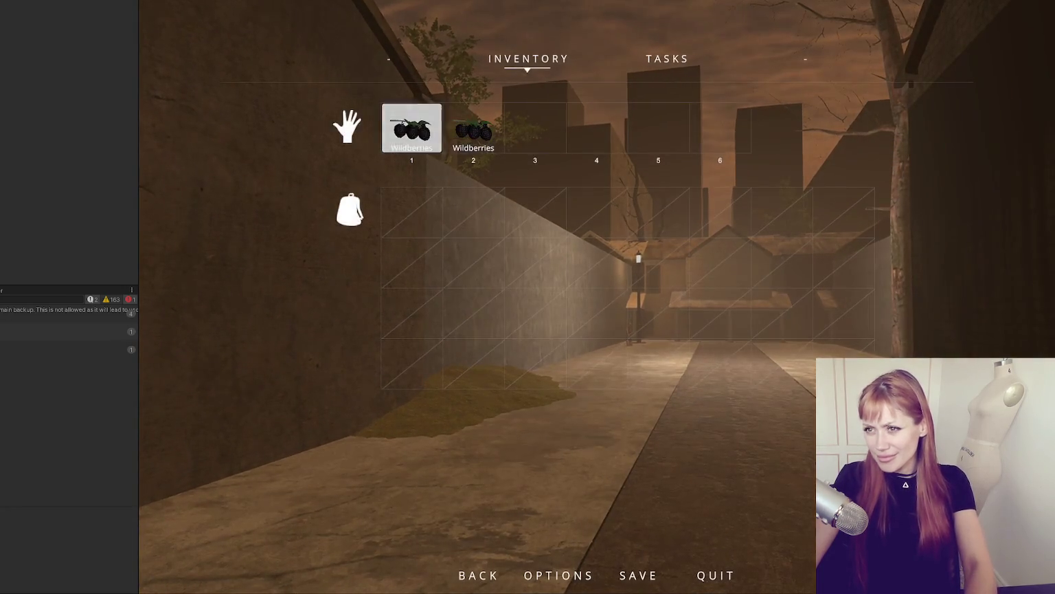
key(ctrl+p)
scroll(372, 395, down, 5)
scroll(477, 357, up, 5)
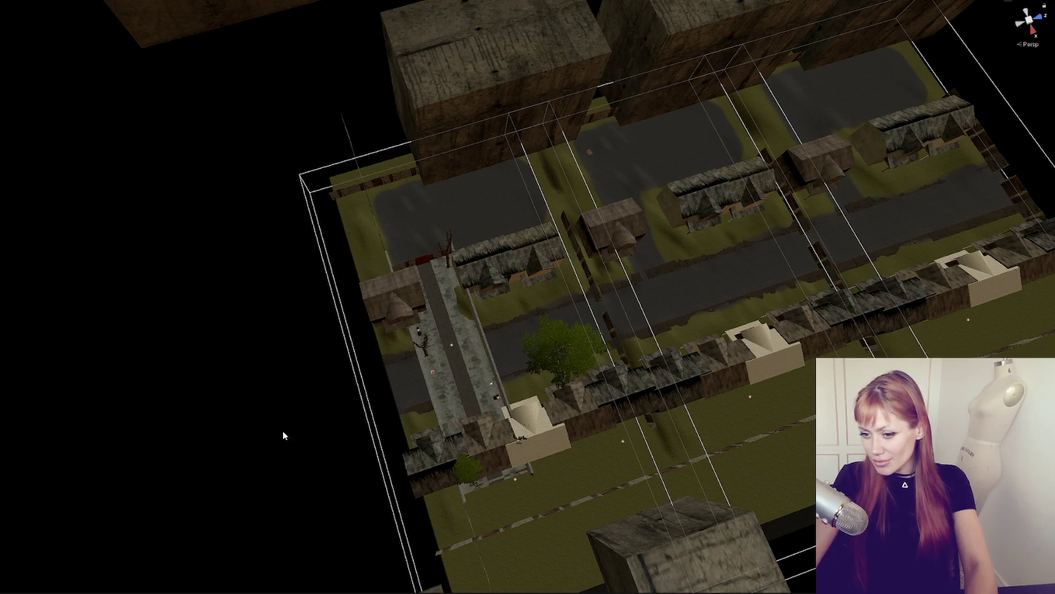
Step: Orbit over the spawned street chunks and frame the large ground block in the Scene view
mouse_move(11, 590)
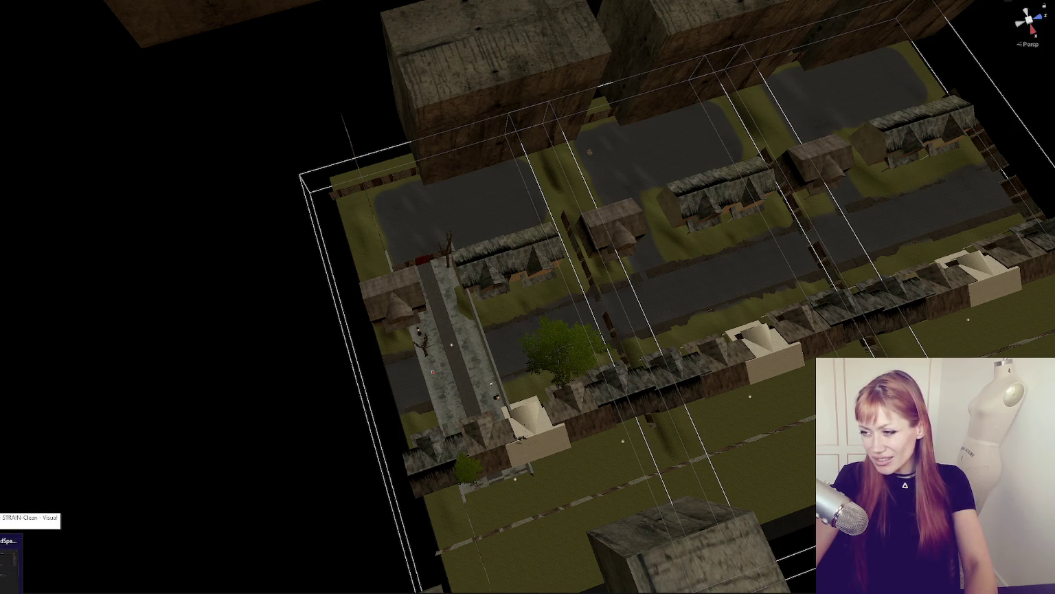
click(11, 562)
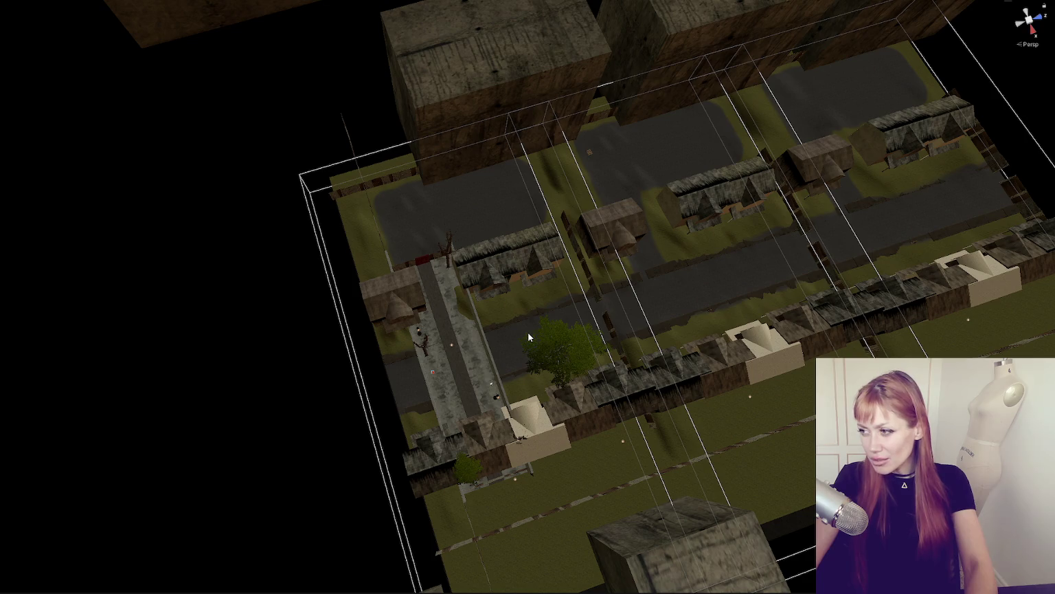
mouse_move(527, 331)
mouse_down()
mouse_move(613, 328)
mouse_move(629, 407)
mouse_move(625, 302)
mouse_up()
scroll(588, 314, down, 3)
scroll(586, 349, up, 4)
mouse_move(585, 349)
mouse_down()
mouse_move(610, 330)
mouse_move(608, 355)
mouse_move(172, 363)
mouse_move(220, 325)
mouse_move(340, 319)
mouse_up()
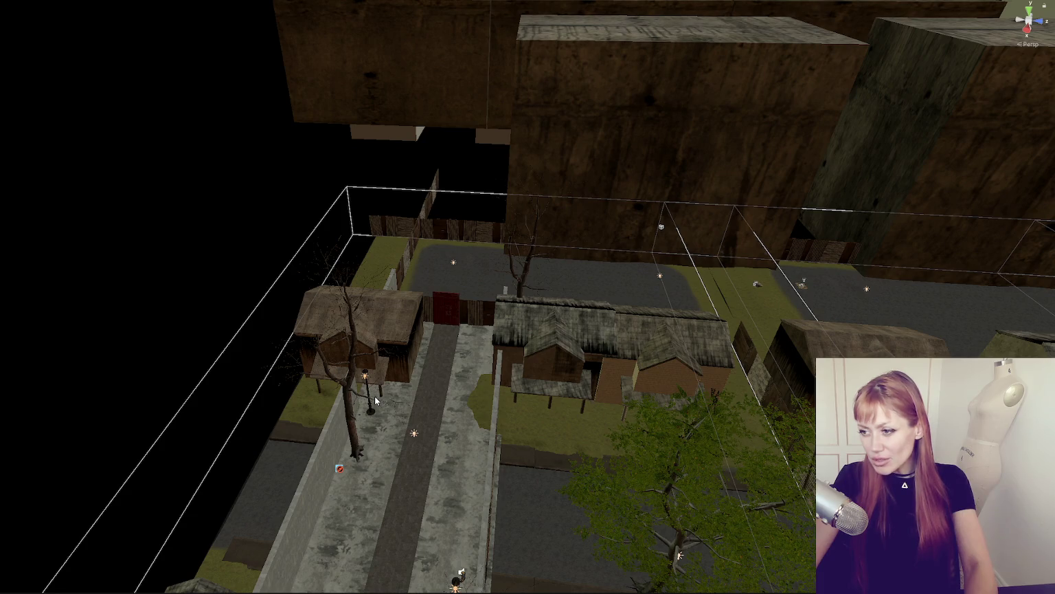
click(520, 467)
drag(485, 469, 689, 462)
click(568, 347)
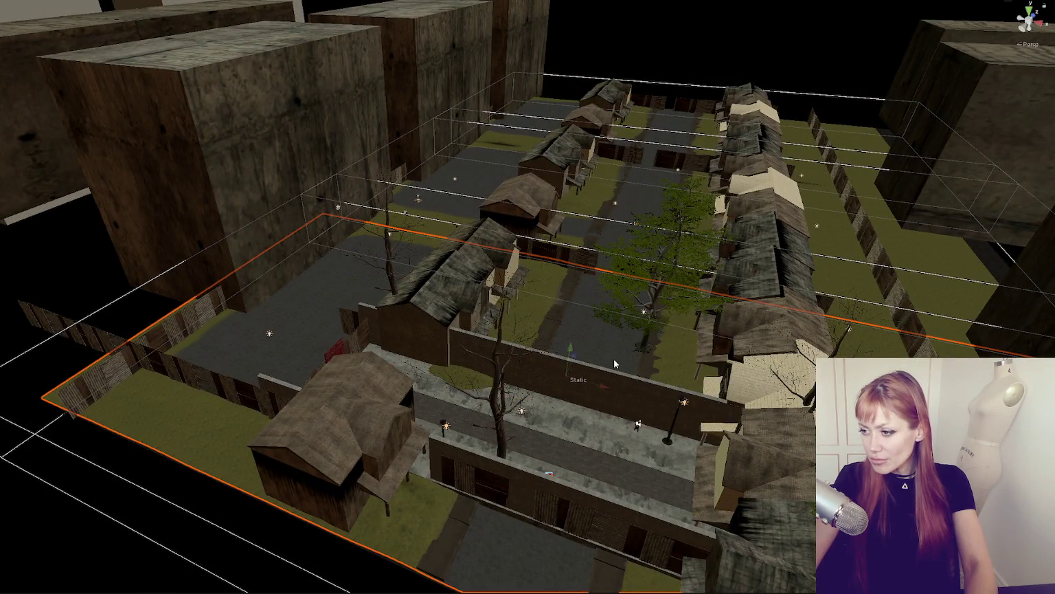
key(f)
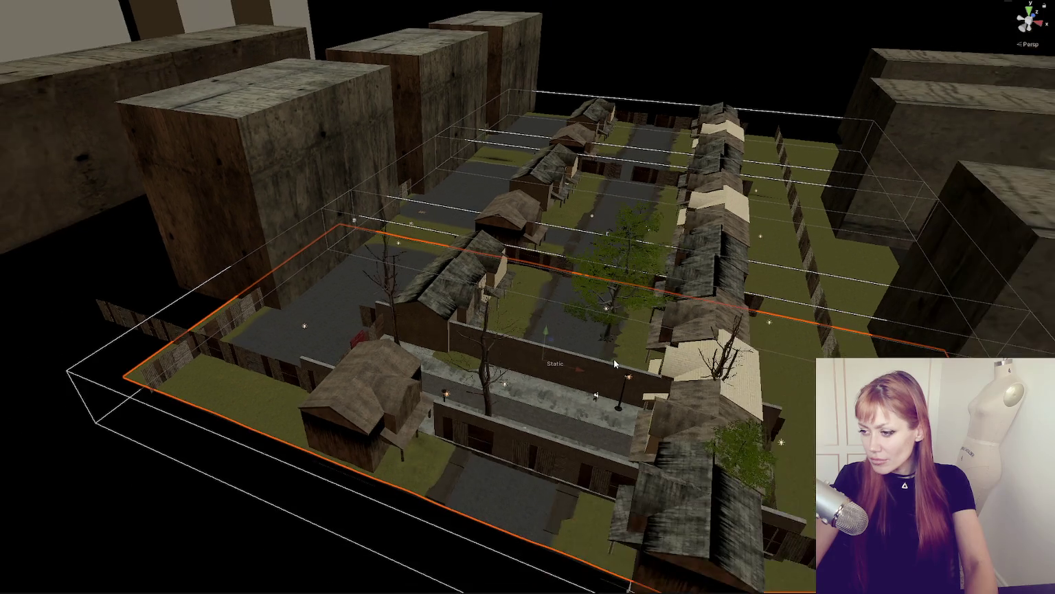
mouse_move(614, 359)
mouse_down()
mouse_move(613, 339)
mouse_move(221, 393)
mouse_up()
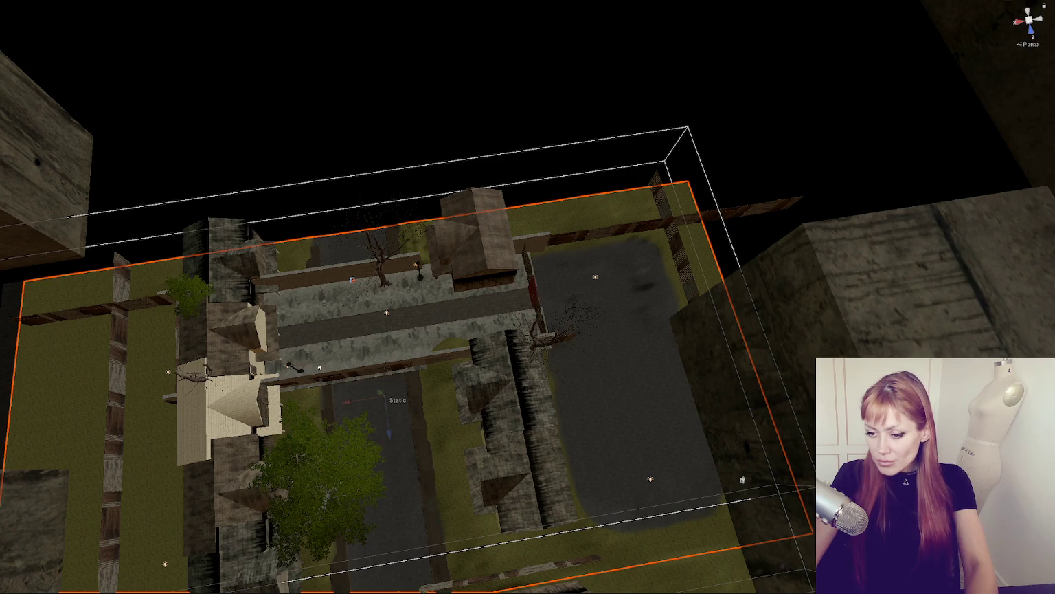
Step: Negate line 74's position to -(float)chunkWidth * index, save, and return to Unity to recompile
key(alt+Tab)
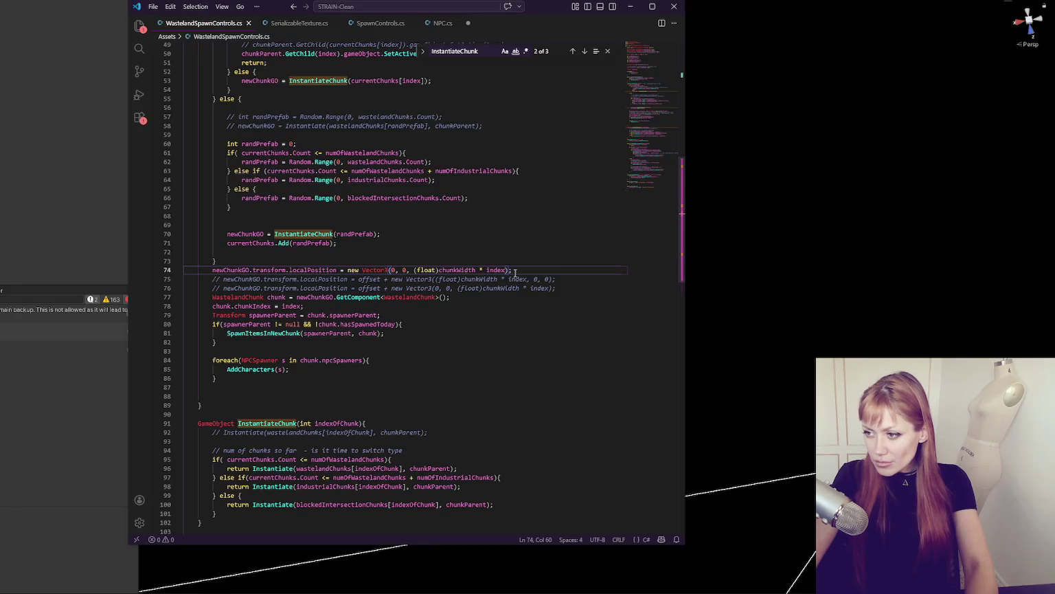
click(415, 270)
text(-)
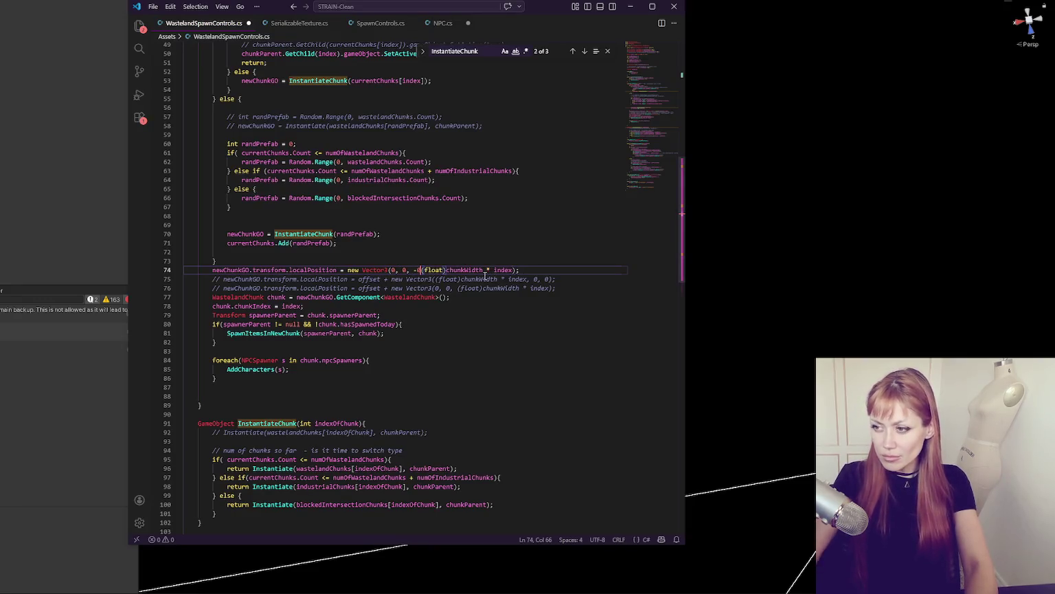
key(ctrl+s)
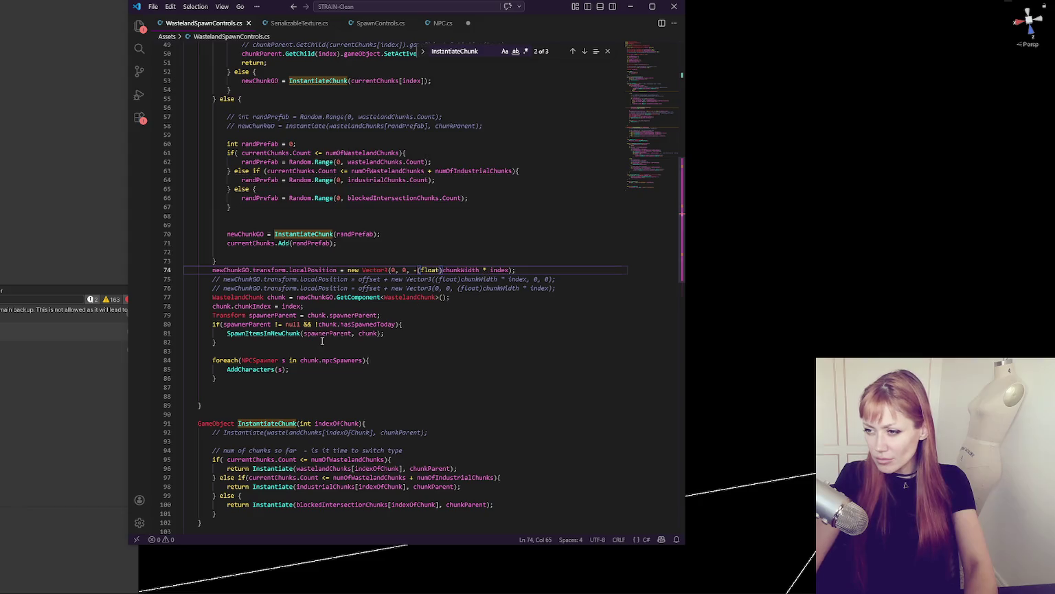
click(12, 405)
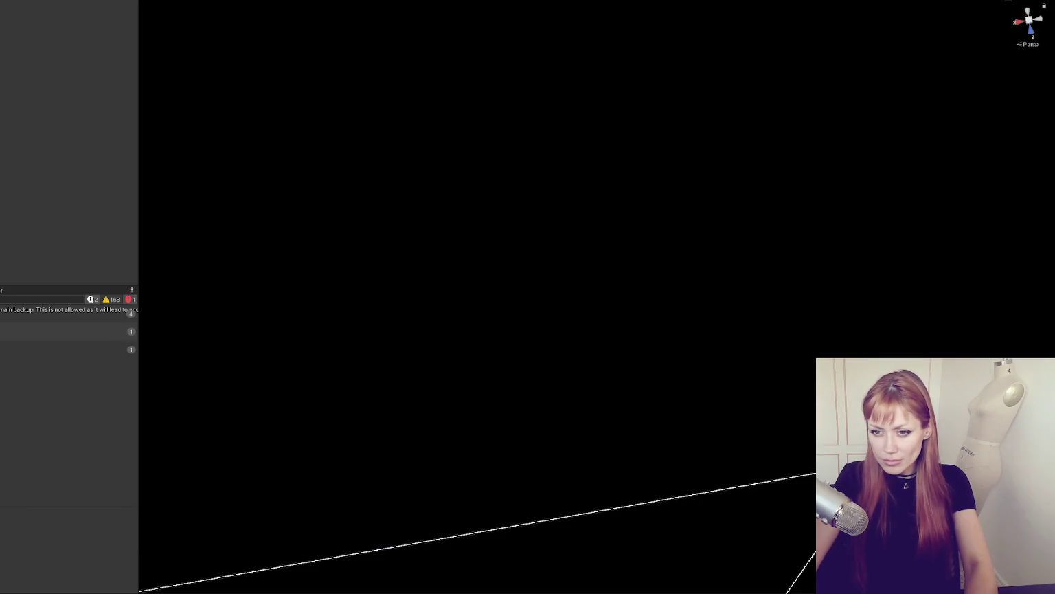
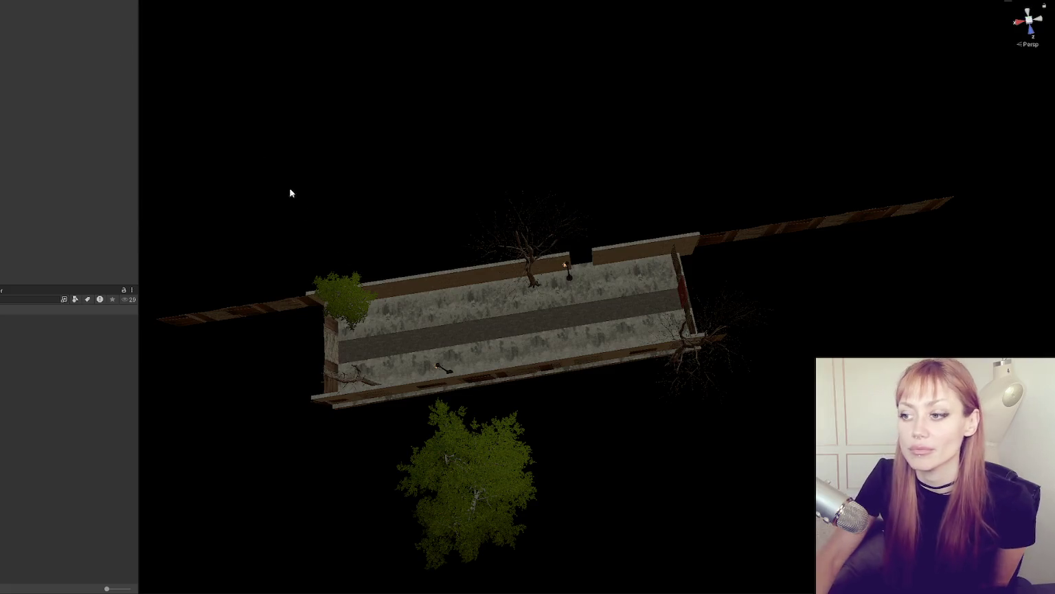
Step: Drag the marker cube beside the street further out along Z to about -50.71
scroll(430, 309, up, 5)
scroll(481, 283, up, 2)
scroll(519, 282, down, 3)
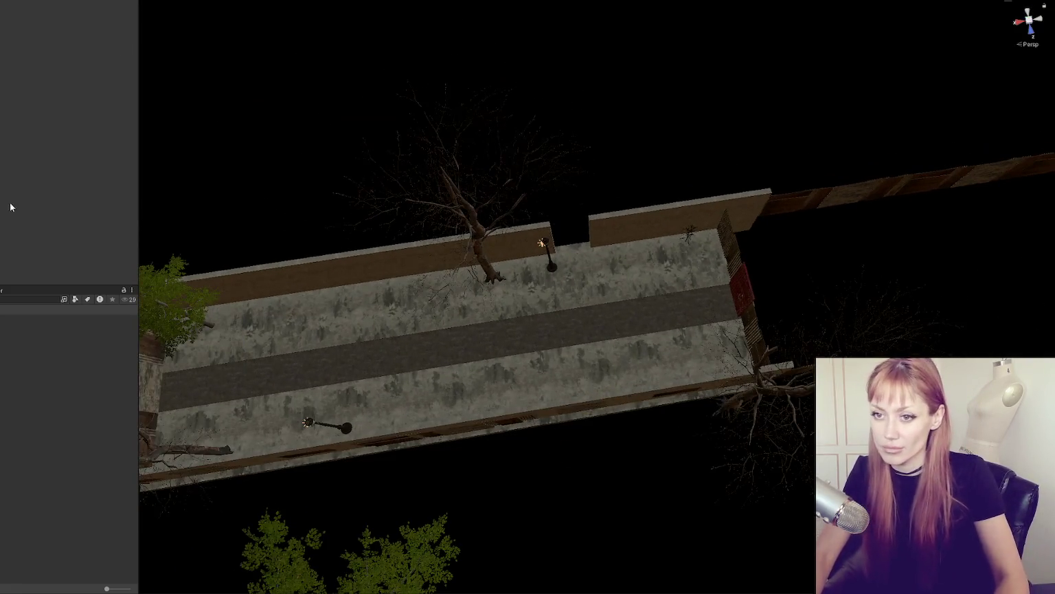
click(440, 299)
scroll(466, 290, down, 2)
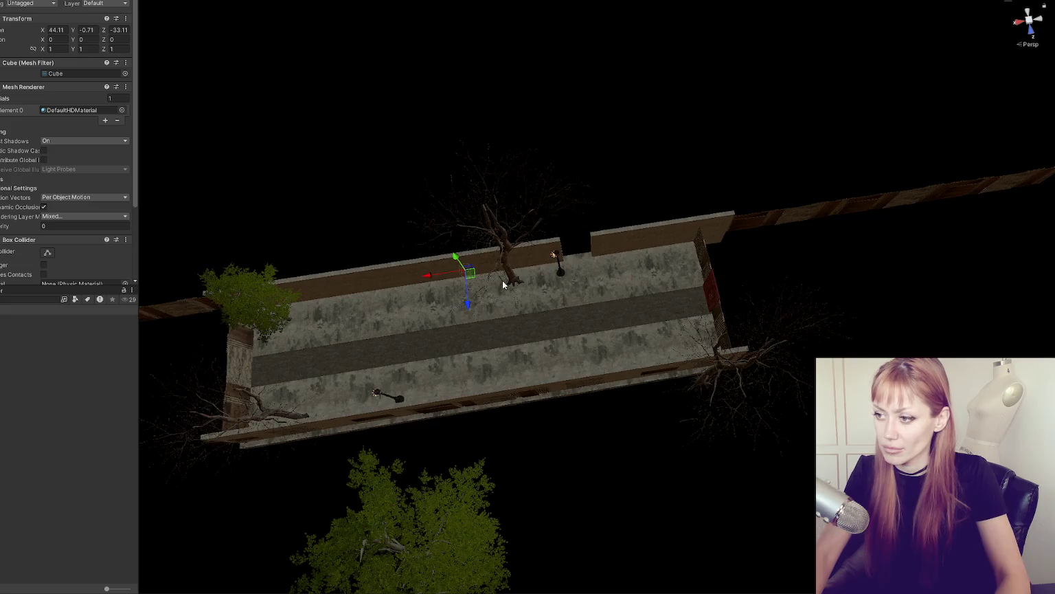
drag(469, 305, 448, 136)
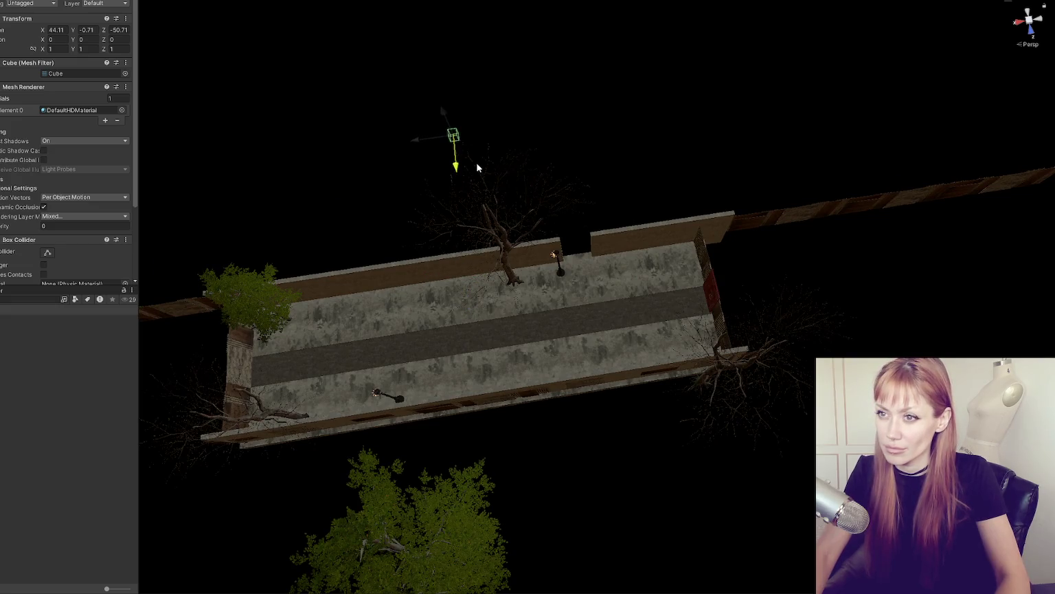
click(480, 168)
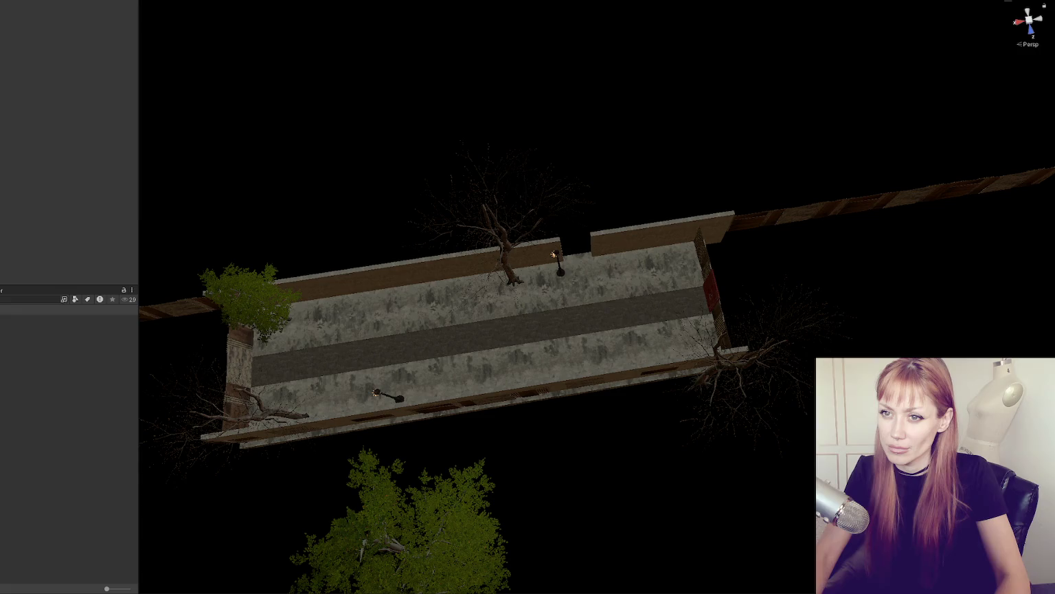
click(447, 137)
Step: Pan across the trees and wall, orbit to the street's far side, and frame the new cube
click(155, 35)
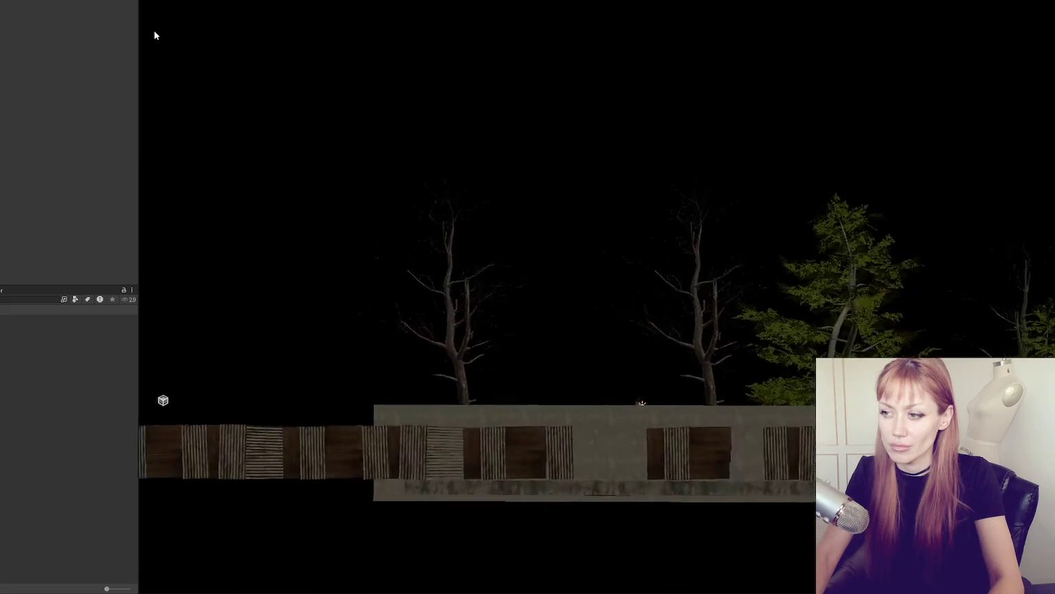
mouse_move(741, 94)
mouse_down()
mouse_move(417, 170)
mouse_move(640, 123)
mouse_move(616, 261)
mouse_move(393, 226)
mouse_up()
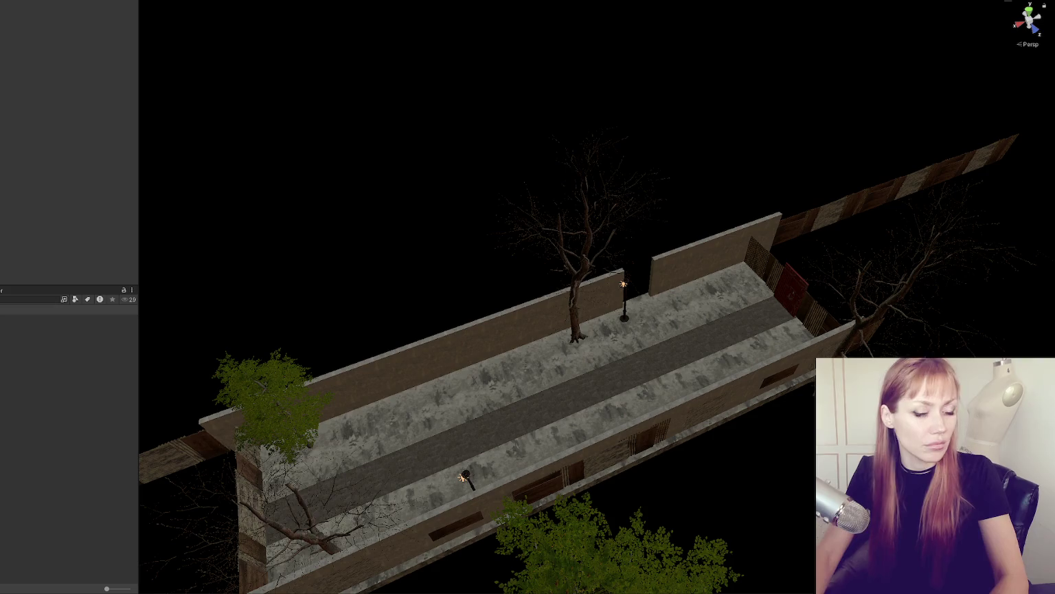
click(500, 386)
mouse_move(500, 387)
mouse_down()
mouse_move(670, 355)
mouse_move(612, 106)
mouse_move(271, 338)
mouse_up()
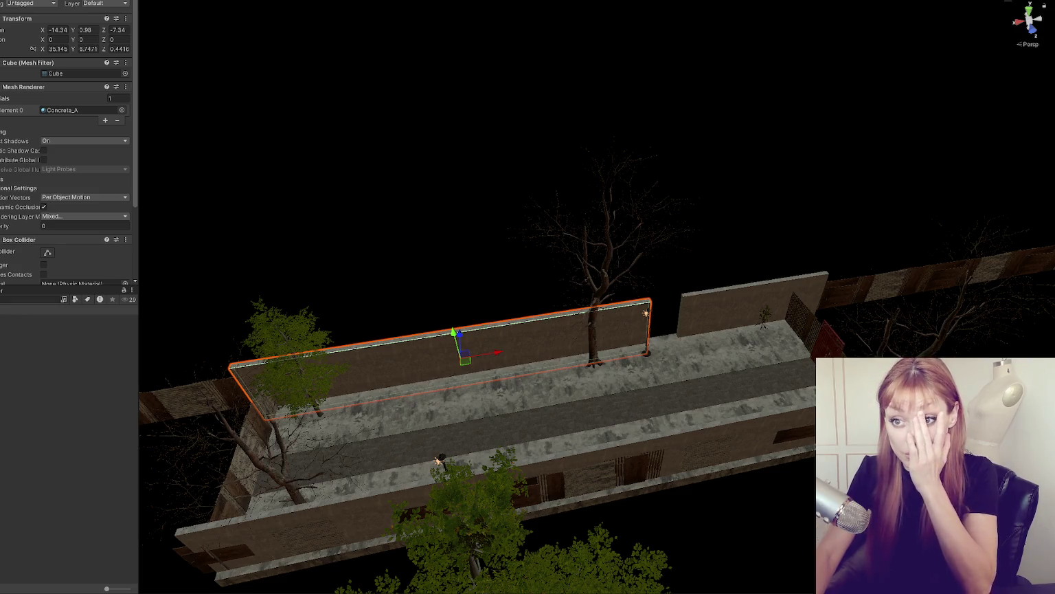
key(f)
click(57, 30)
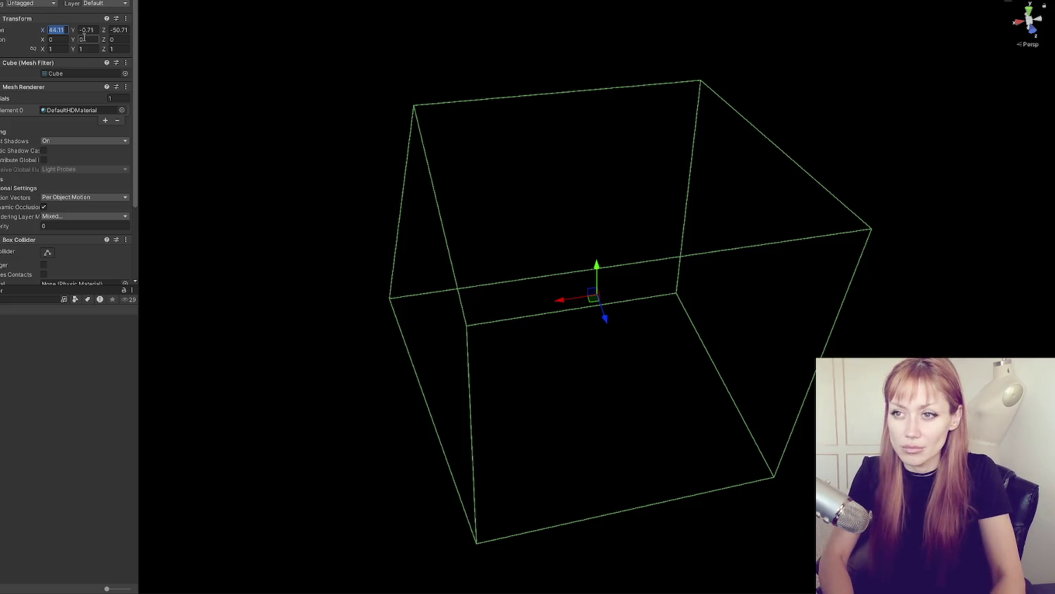
Step: Enter 7 as the cube's Position X, then select an asset in the Project panel
text(72)
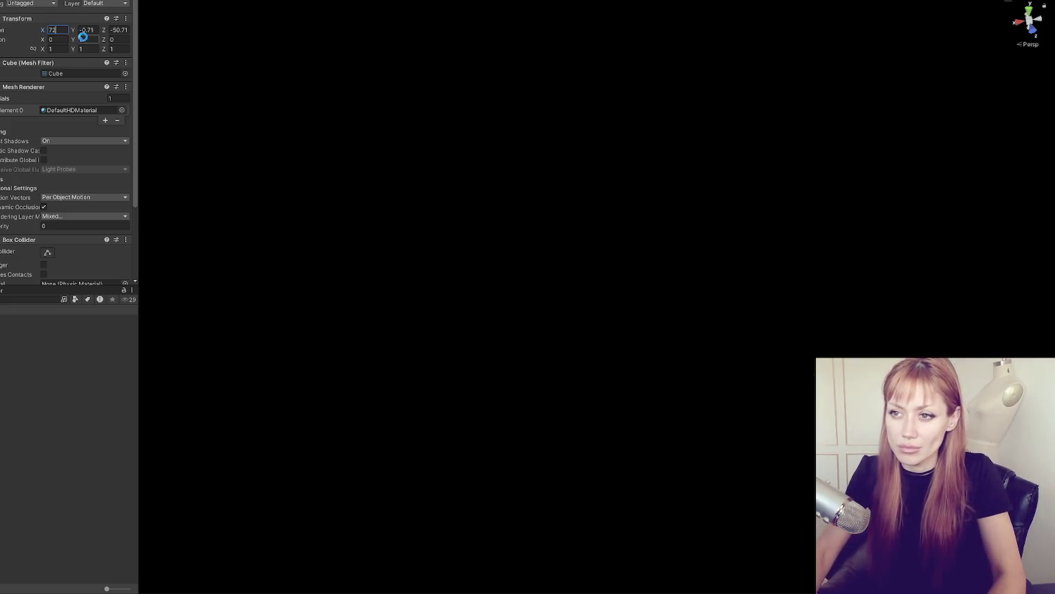
click(68, 416)
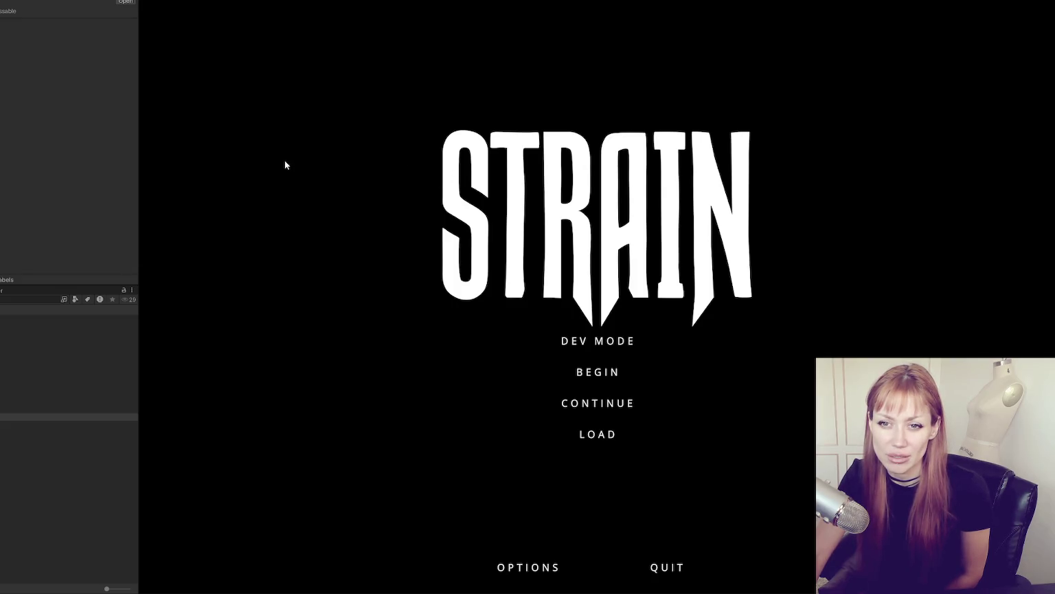
Step: Start in DEV MODE and walk the player from the home garden to the red gate, then use it
click(616, 339)
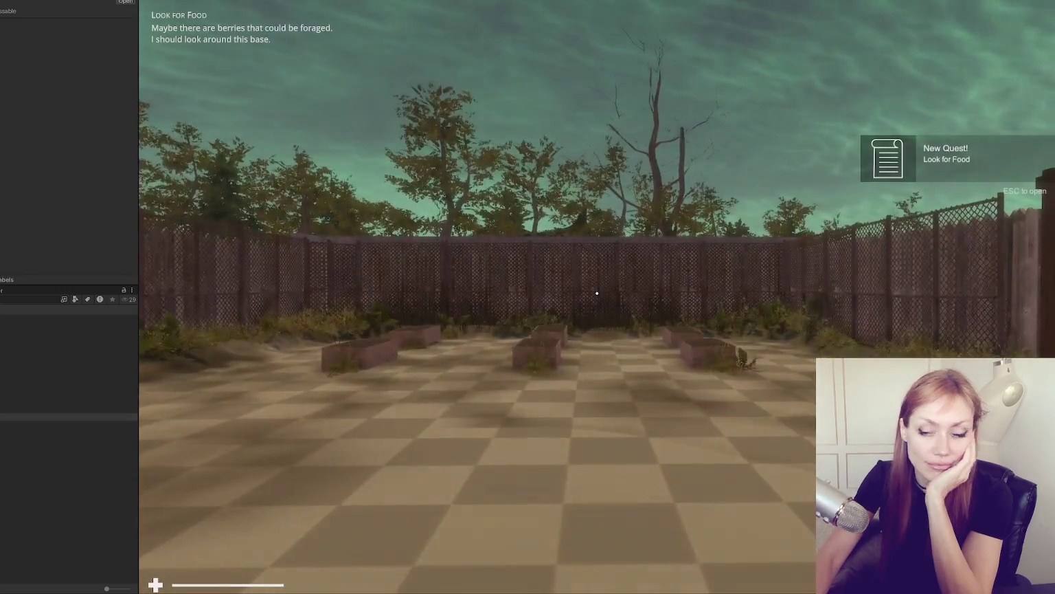
click(596, 293)
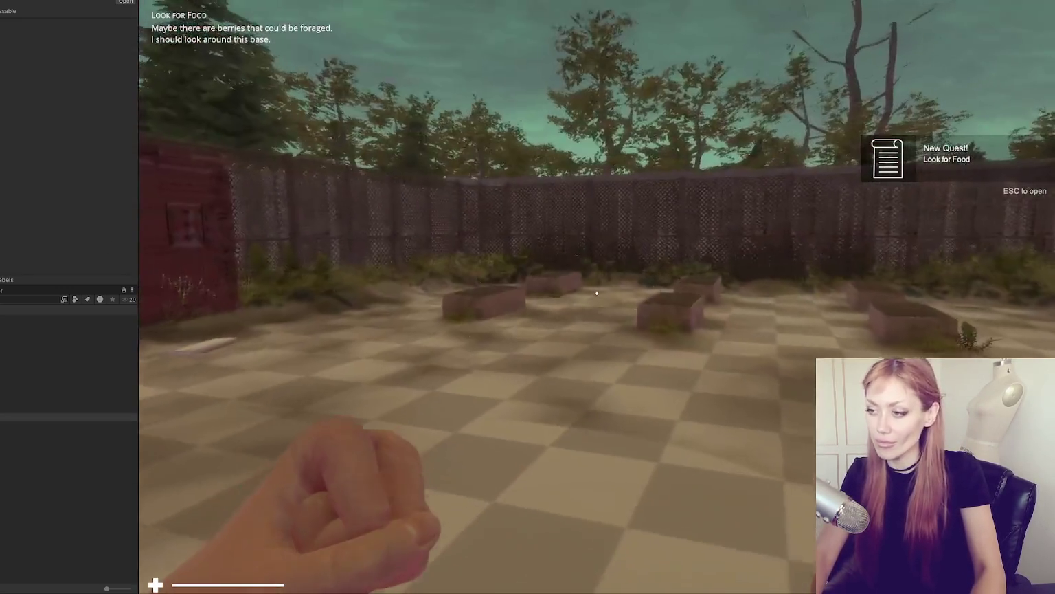
key(w)
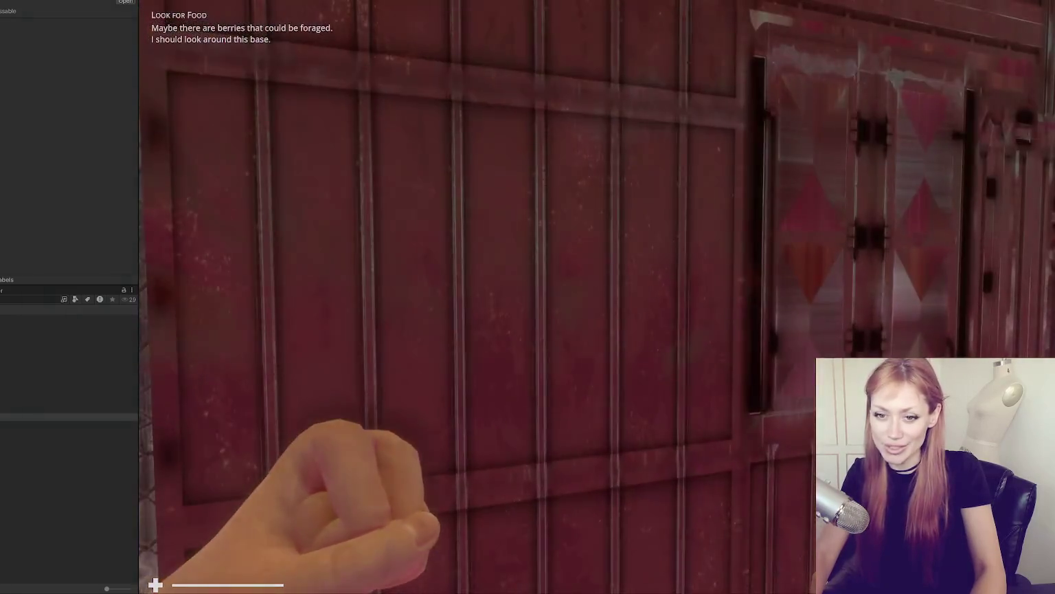
click(596, 293)
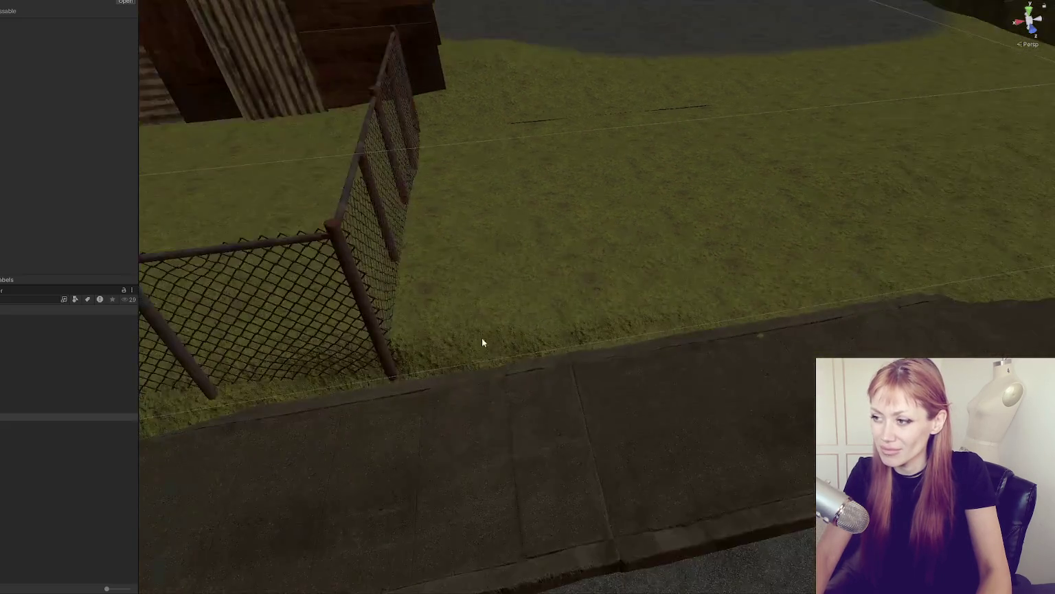
Step: Zoom out over the town block and slide the bordering cube at Z 83.9 along X to 31.9
scroll(527, 365, down, 10)
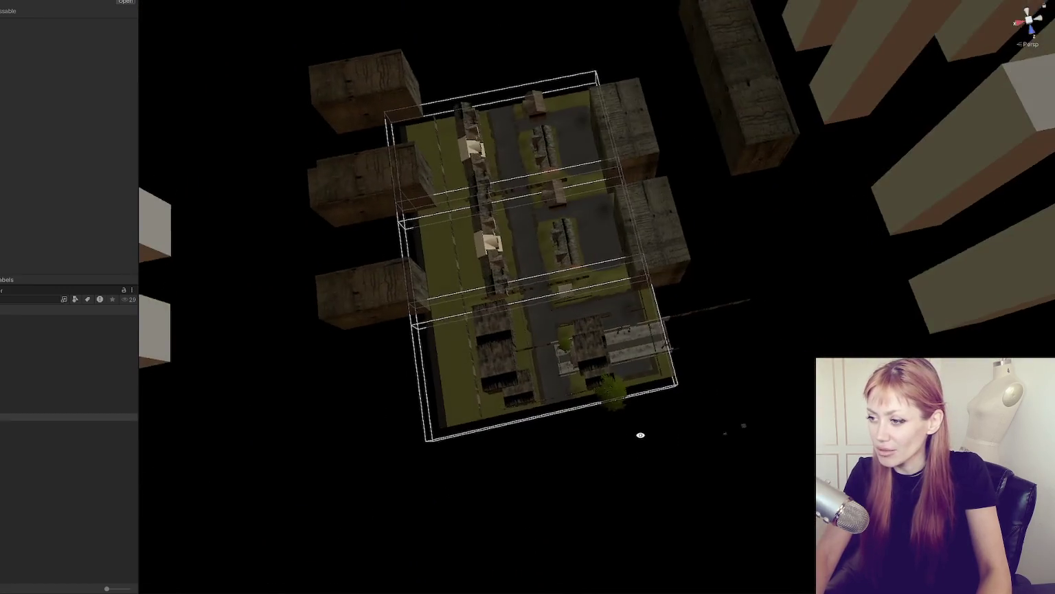
drag(640, 434, 641, 434)
scroll(632, 443, up, 4)
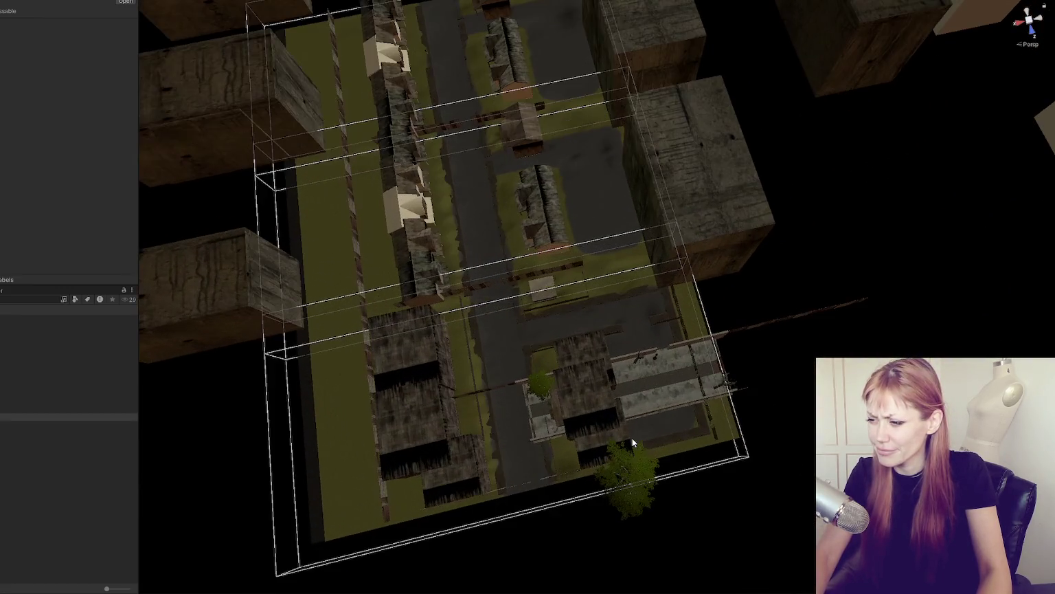
click(460, 360)
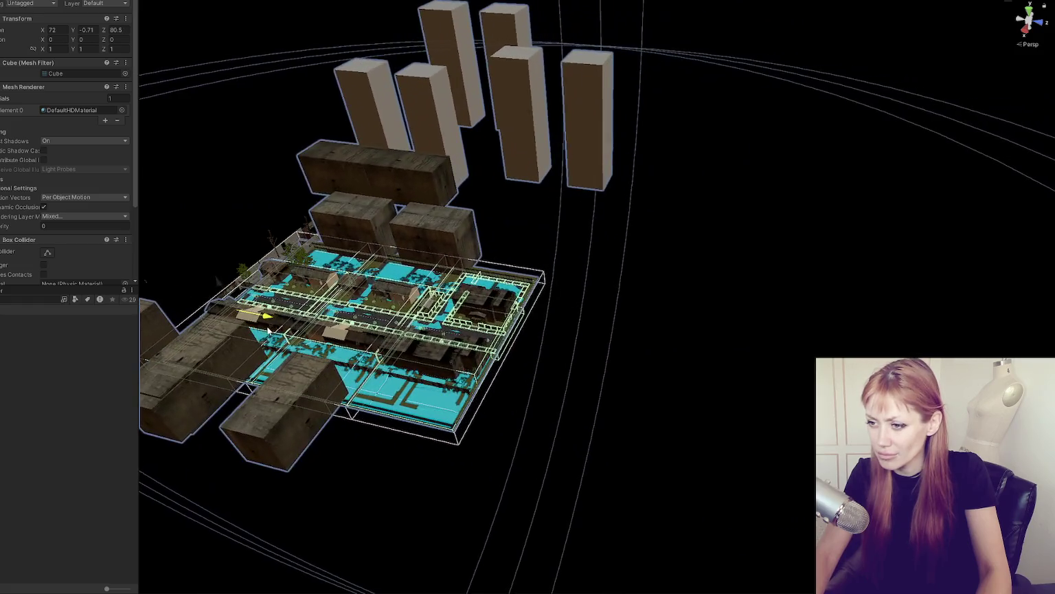
click(348, 343)
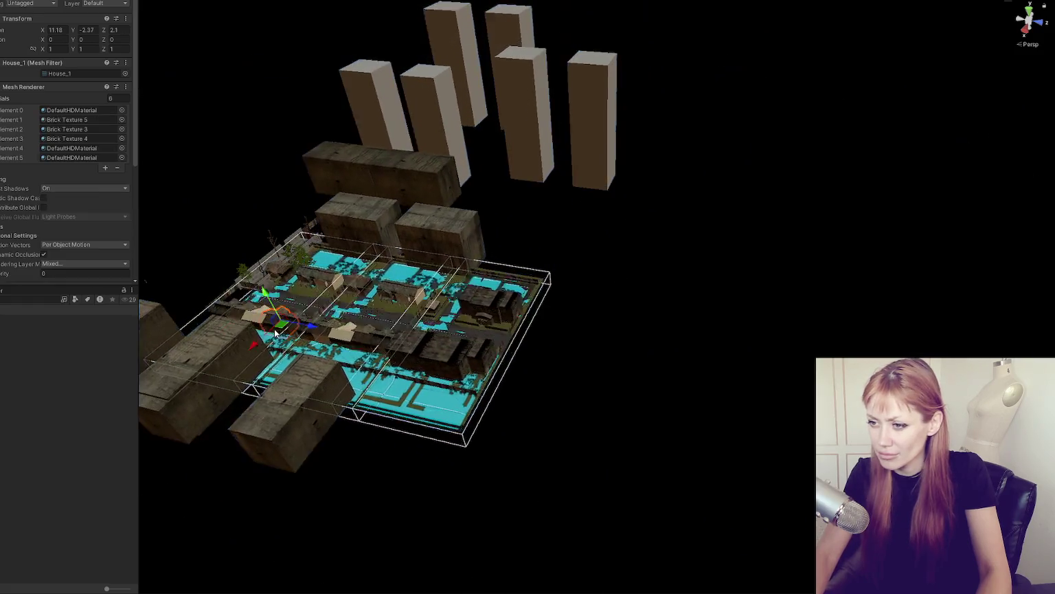
key(f)
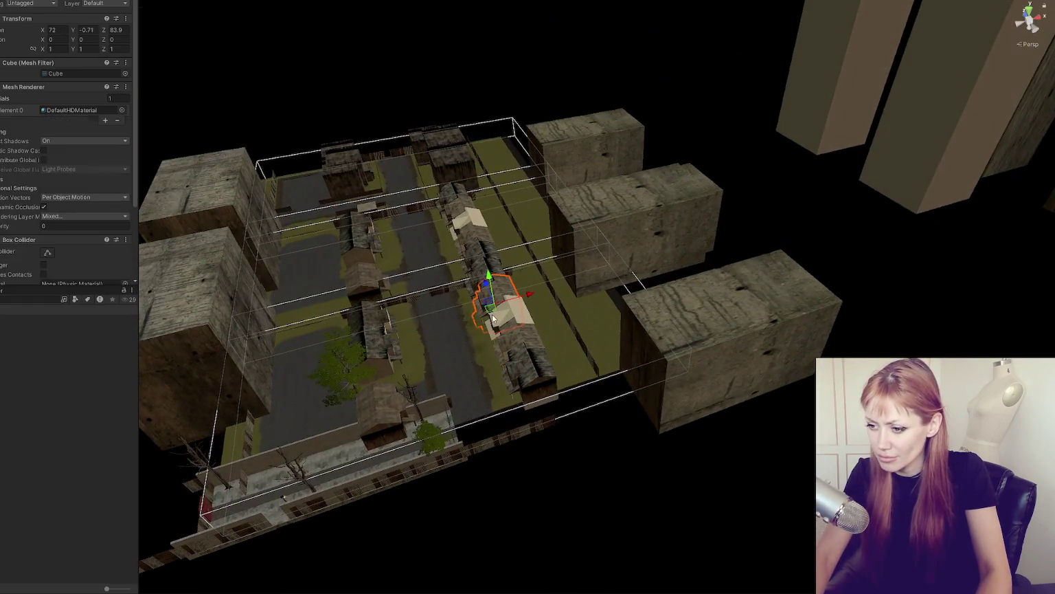
mouse_move(582, 210)
mouse_down()
mouse_move(513, 222)
mouse_move(541, 227)
mouse_move(447, 238)
mouse_move(443, 256)
mouse_move(421, 261)
mouse_up()
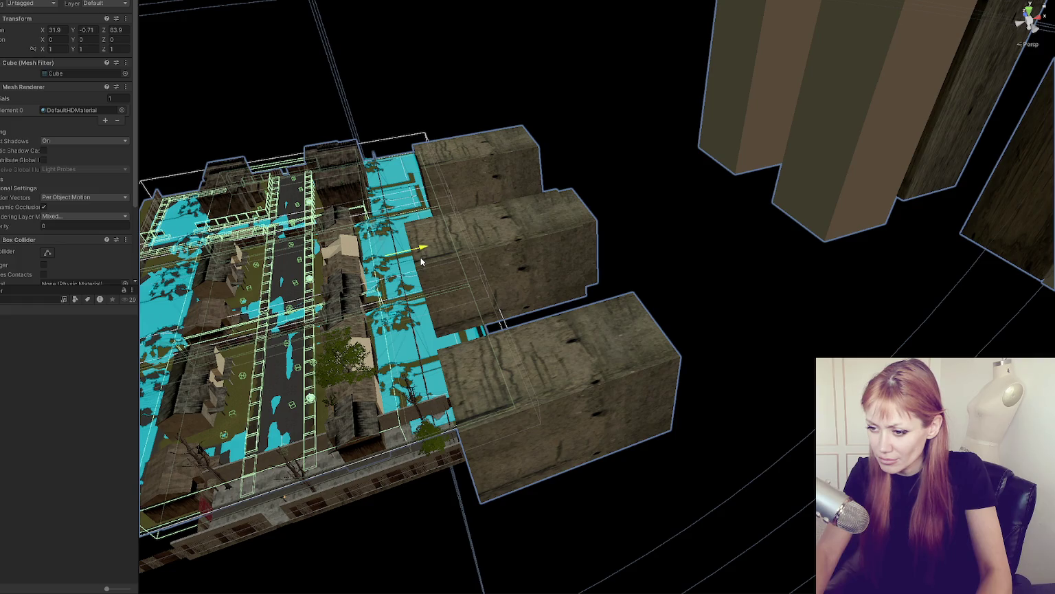
drag(421, 261, 481, 234)
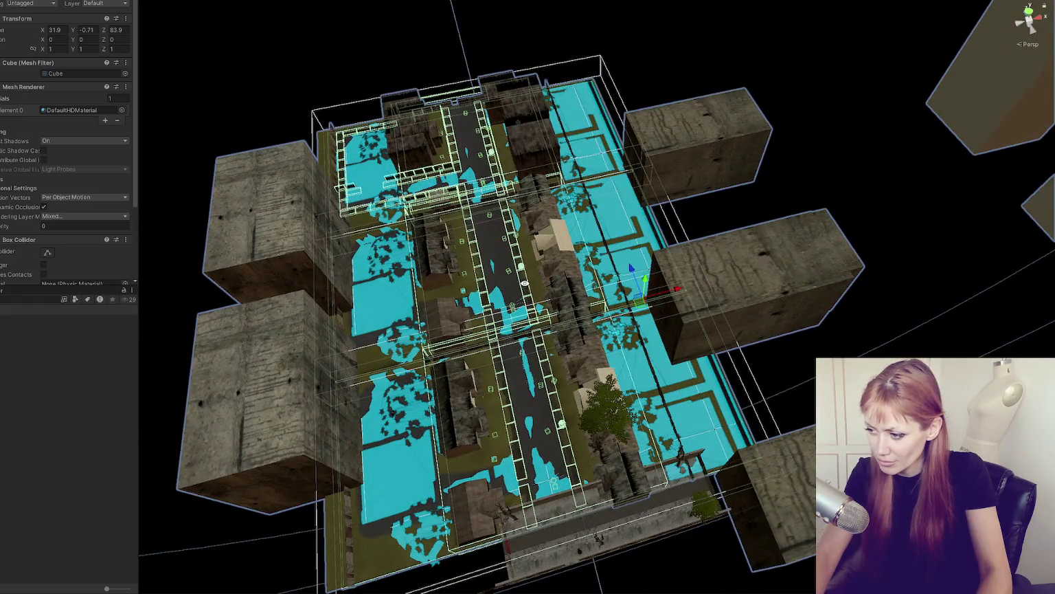
click(586, 162)
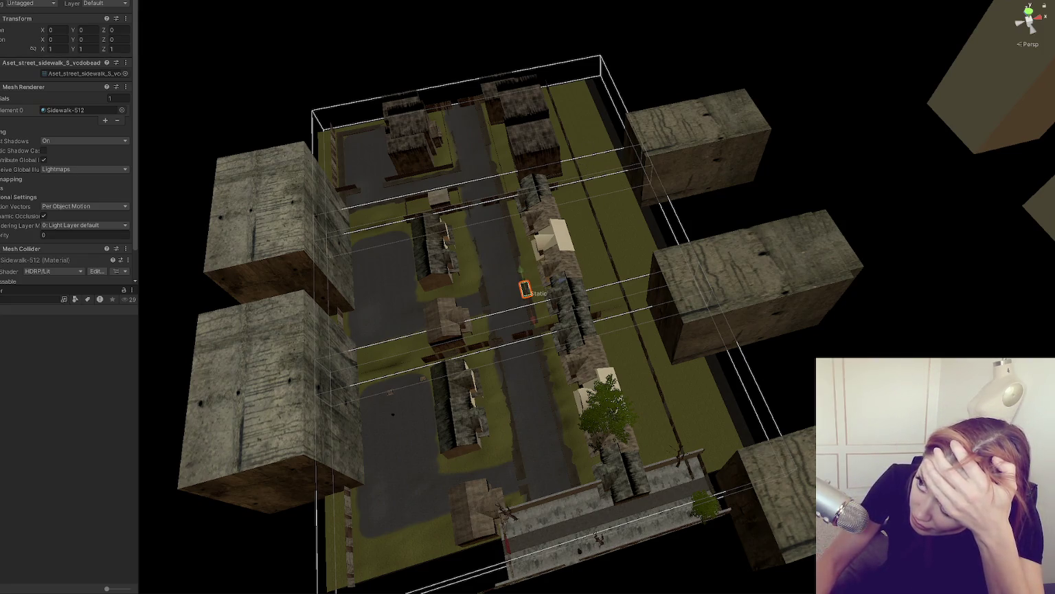
Step: Review chunk positioning on lines 70–74 of WastelandSpawnControls.cs, then return to Unity and relaunch
key(f)
key(alt+Tab)
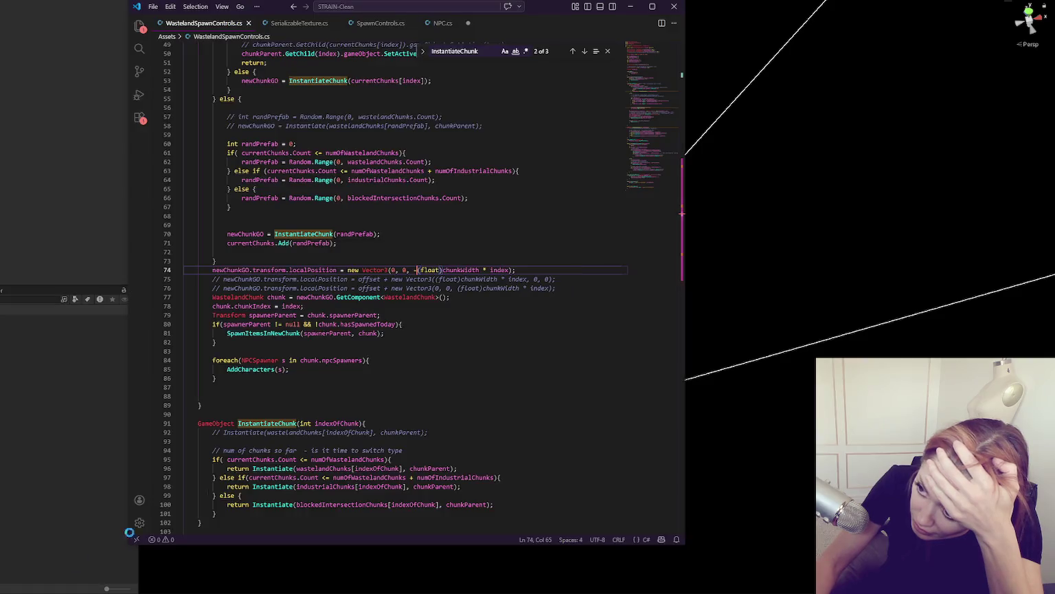
double_click(461, 250)
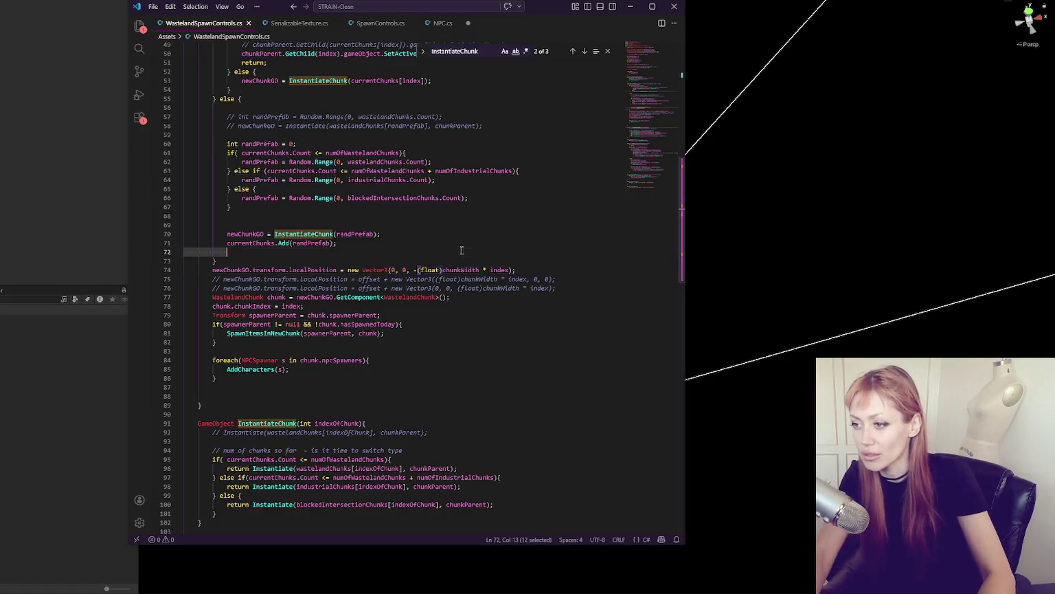
click(94, 226)
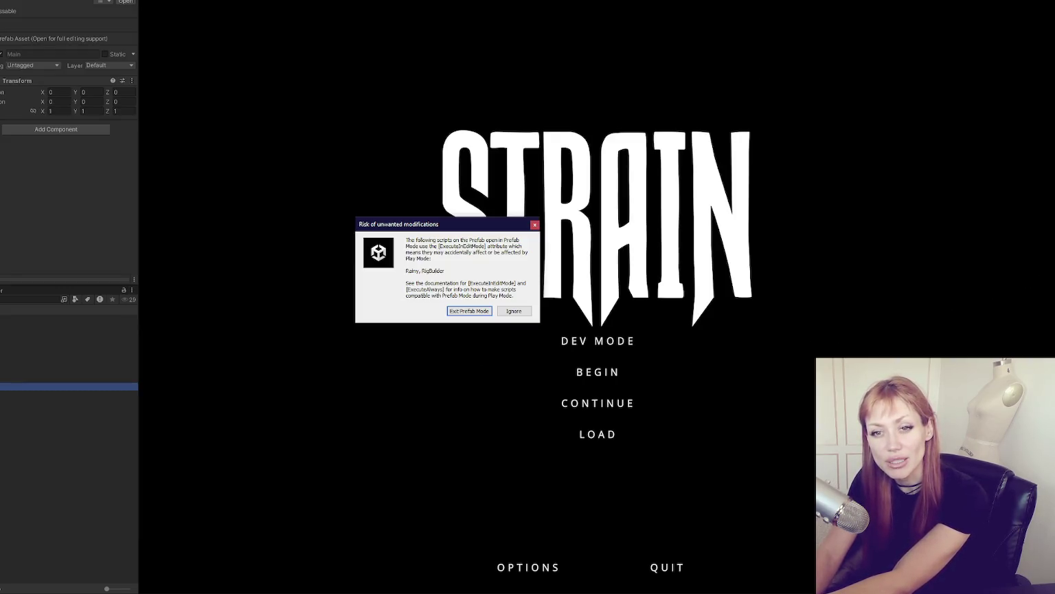
Step: Ignore the 'Risk of unwanted modifications' warning, keeping the game running, and return to VS Code
click(534, 224)
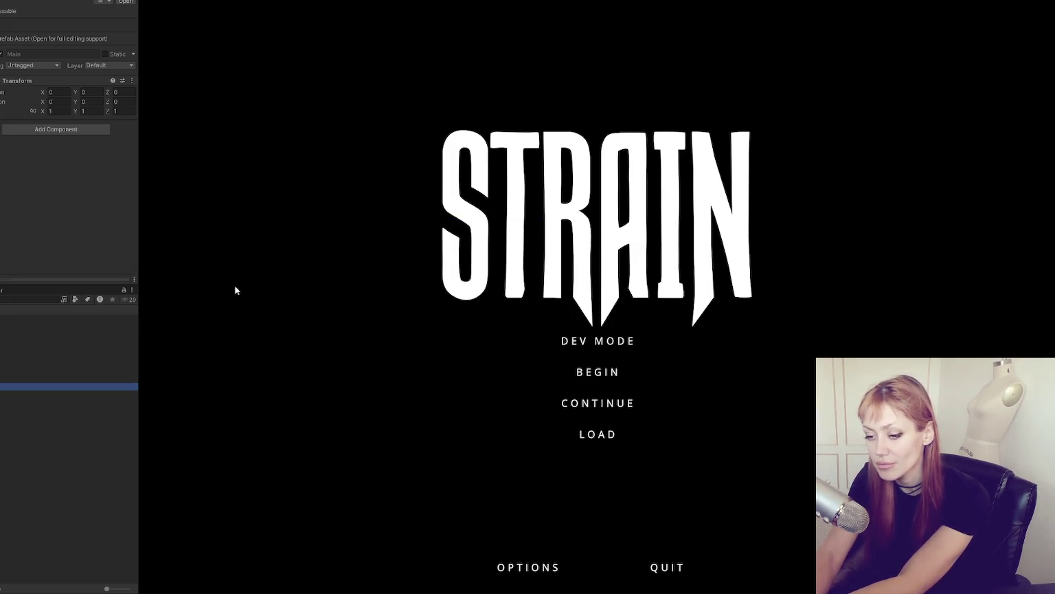
click(515, 310)
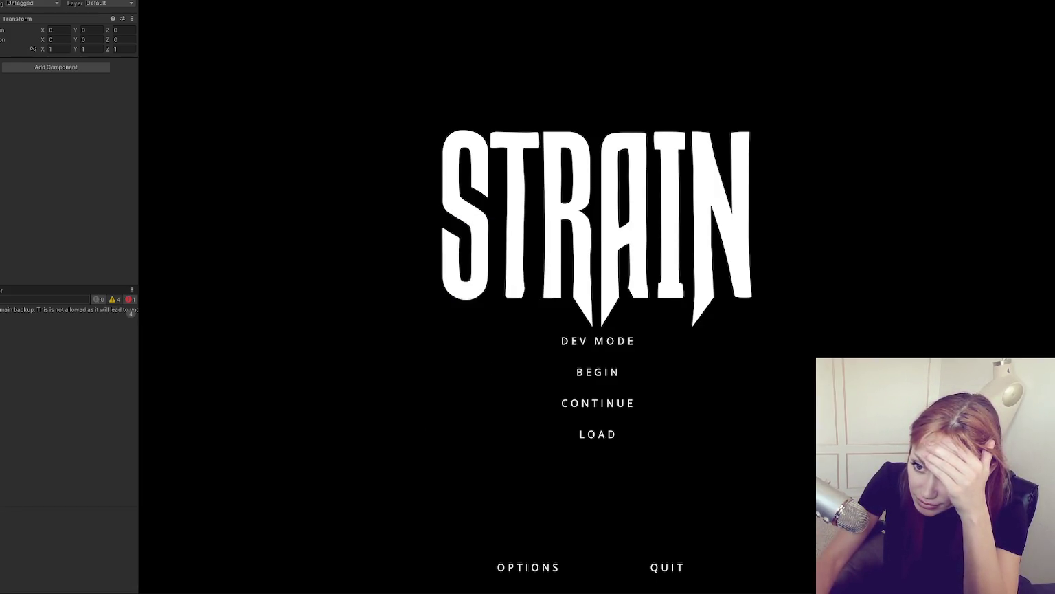
key(alt+Tab)
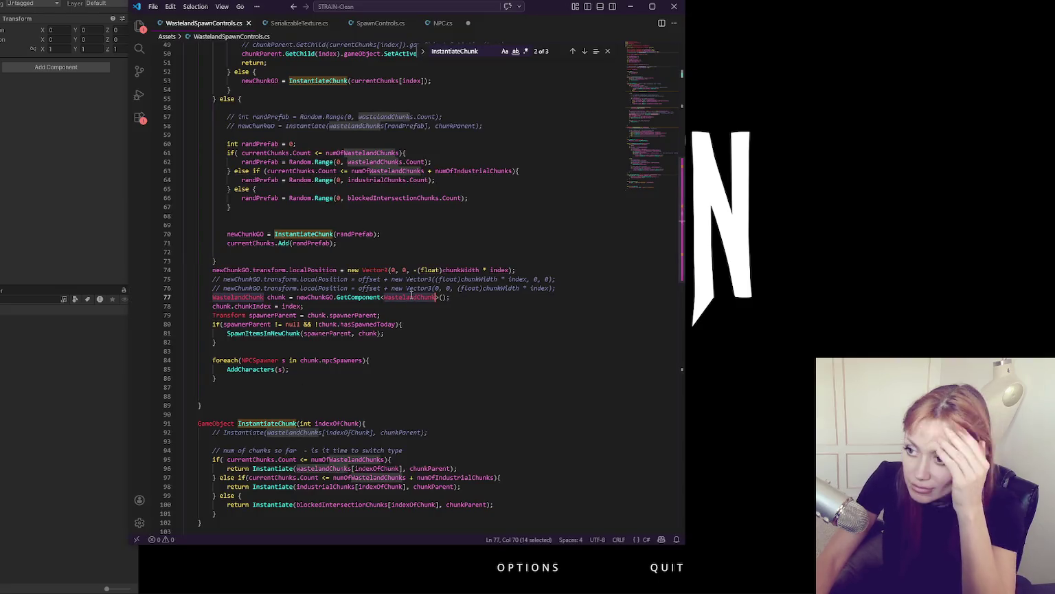
Step: Delete, then undo deleting, the minus before (float)chunkWidth on line 74, and open Title.unity
click(495, 233)
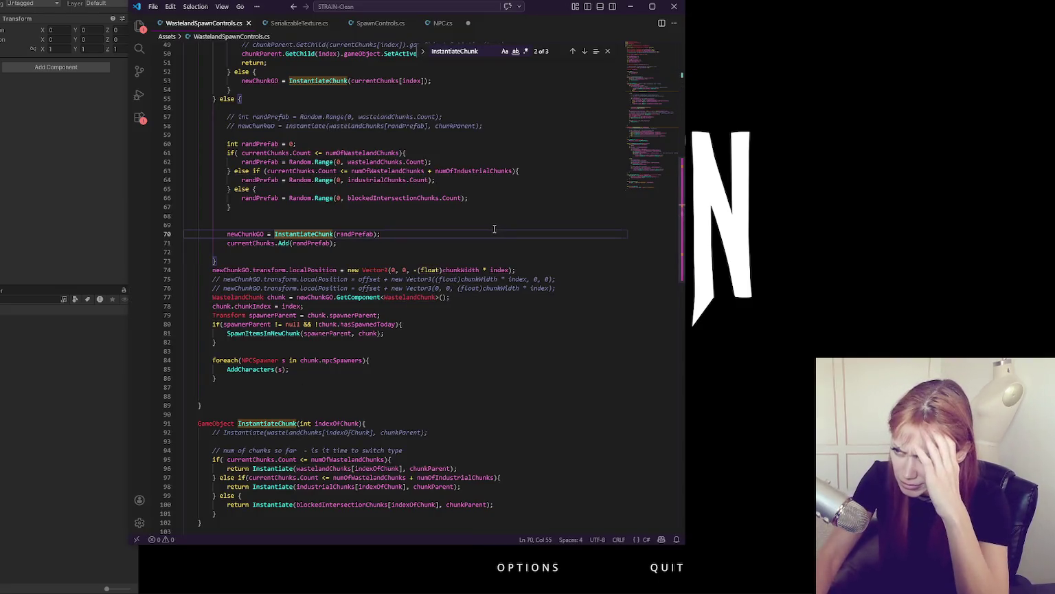
click(481, 261)
scroll(499, 358, up, 4)
mouse_move(422, 388)
mouse_down()
mouse_move(439, 388)
mouse_move(439, 406)
mouse_move(414, 388)
mouse_up()
click(417, 388)
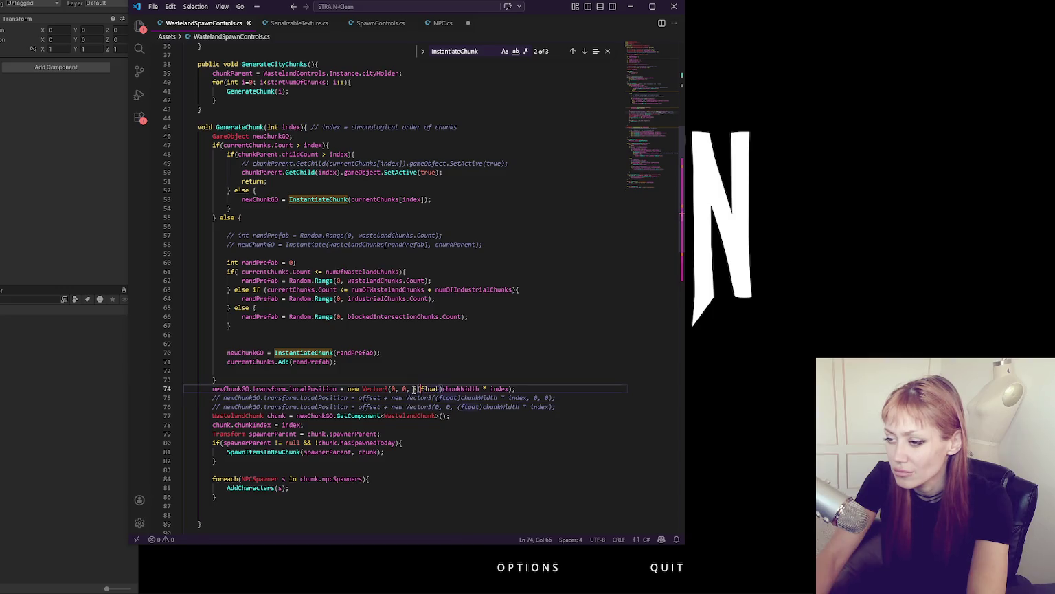
key(BackSpace)
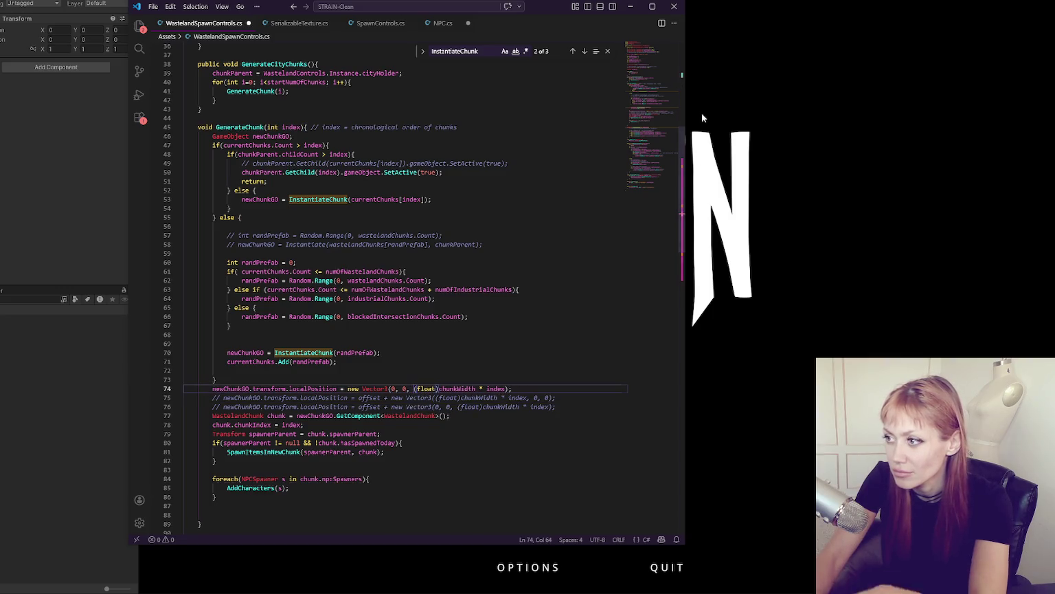
drag(654, 122, 658, 84)
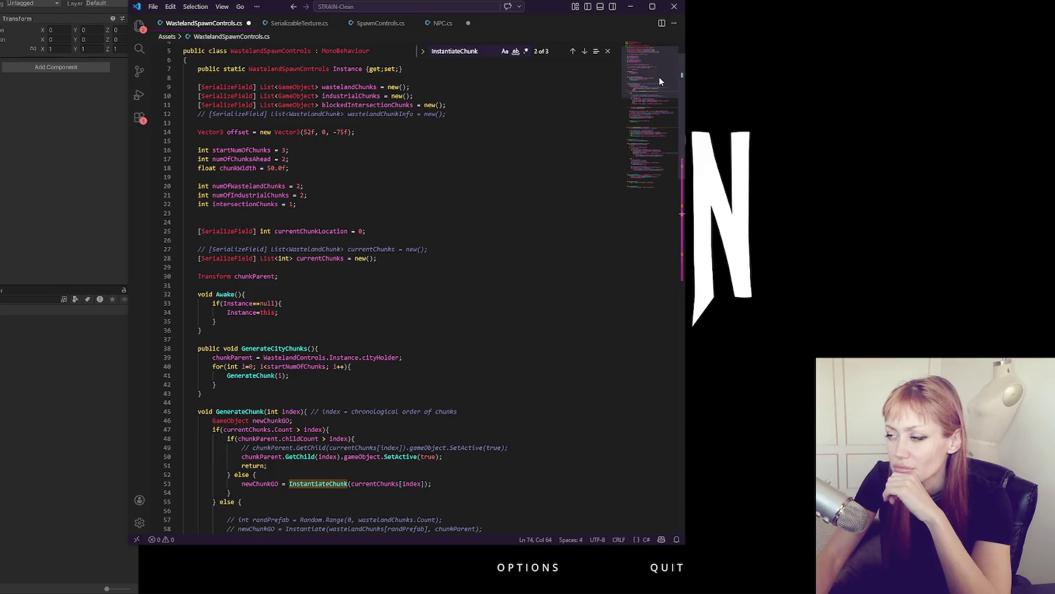
key(ctrl+z)
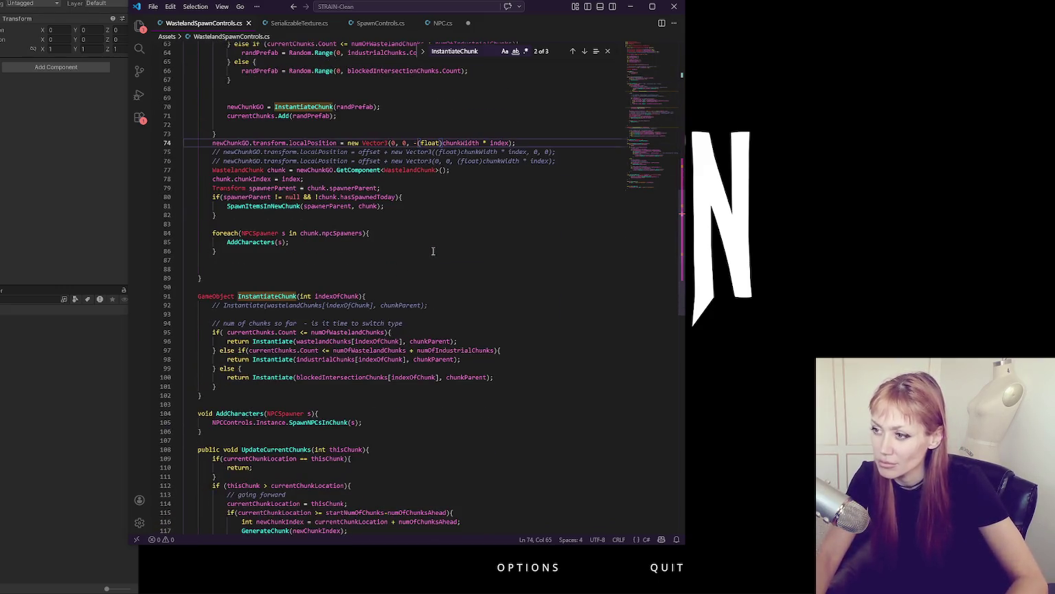
key(alt+Tab)
double_click(2, 413)
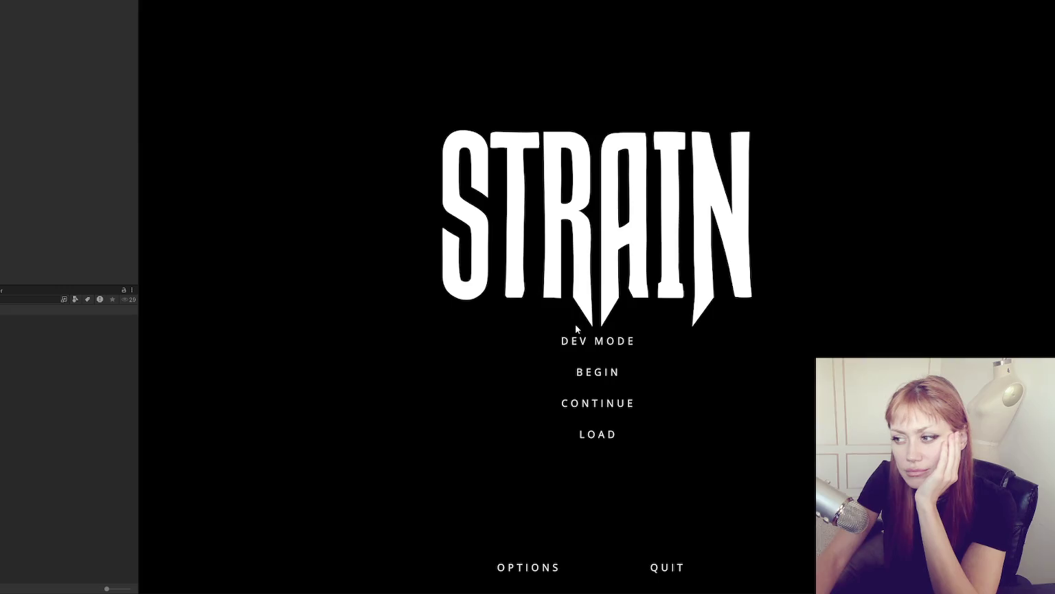
Step: Launch the game in DEV MODE from the STRAIN title menu in the Game view
click(577, 343)
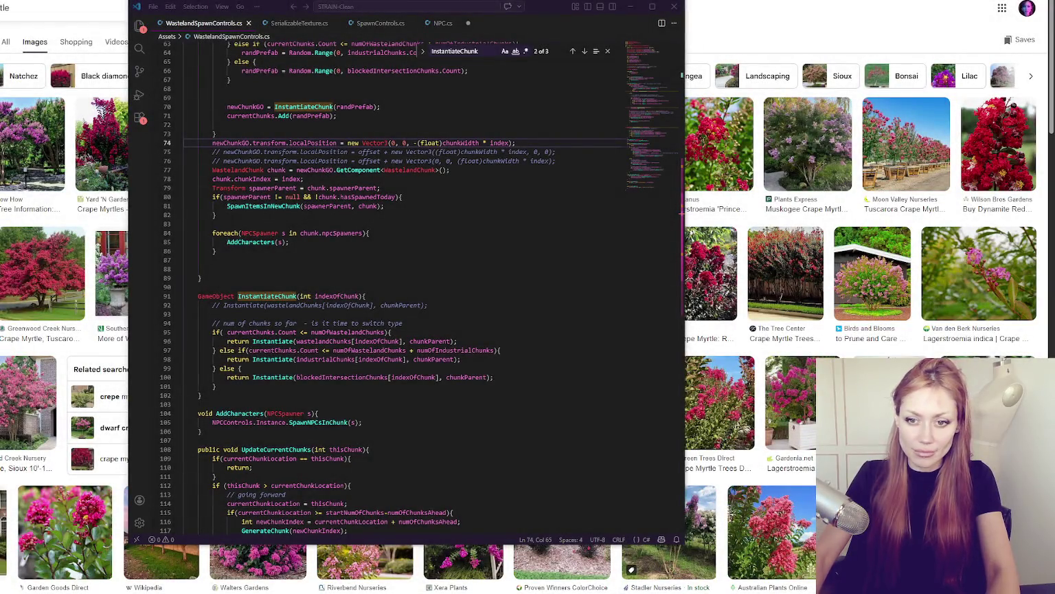
Step: Launch Unity Hub from the Windows Start menu and bring the image search browser forward
key(super)
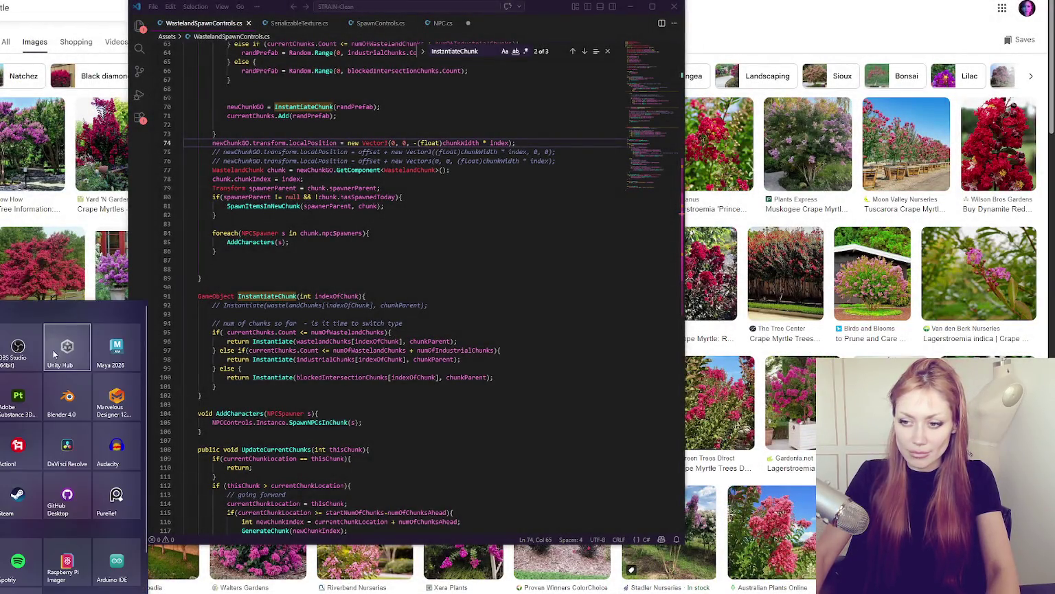
click(59, 349)
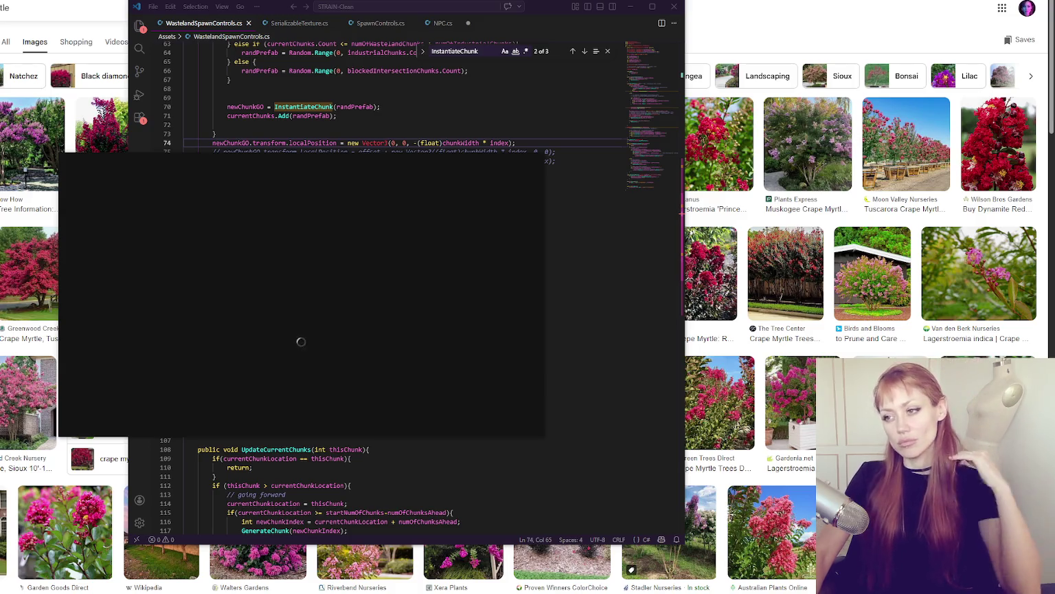
click(741, 24)
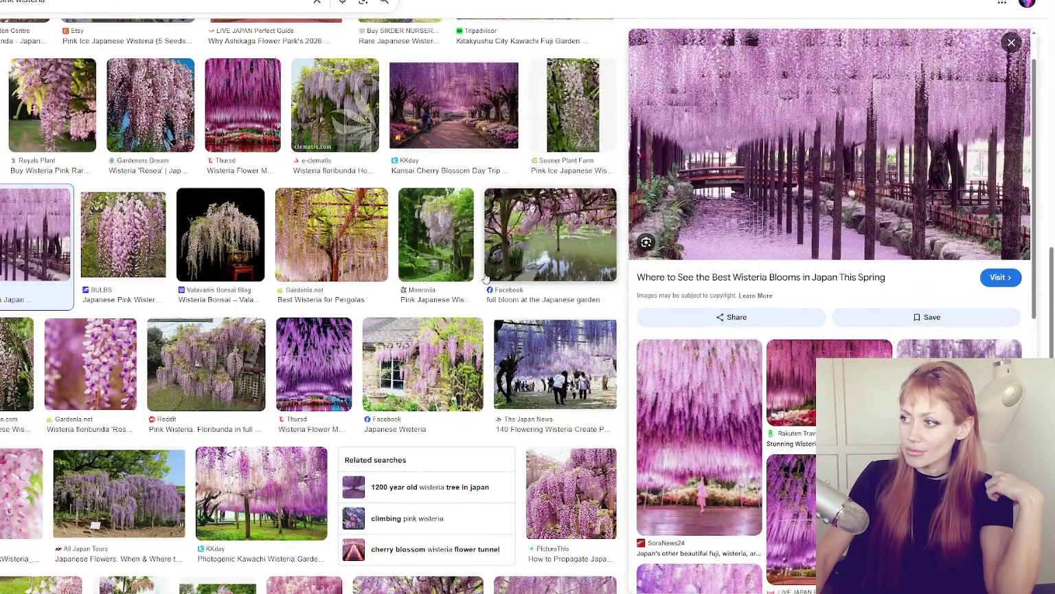
Step: Scroll through Google Images results for wisteria, golden chain tree, agrimony and crape myrtle
scroll(654, 245, up, 2)
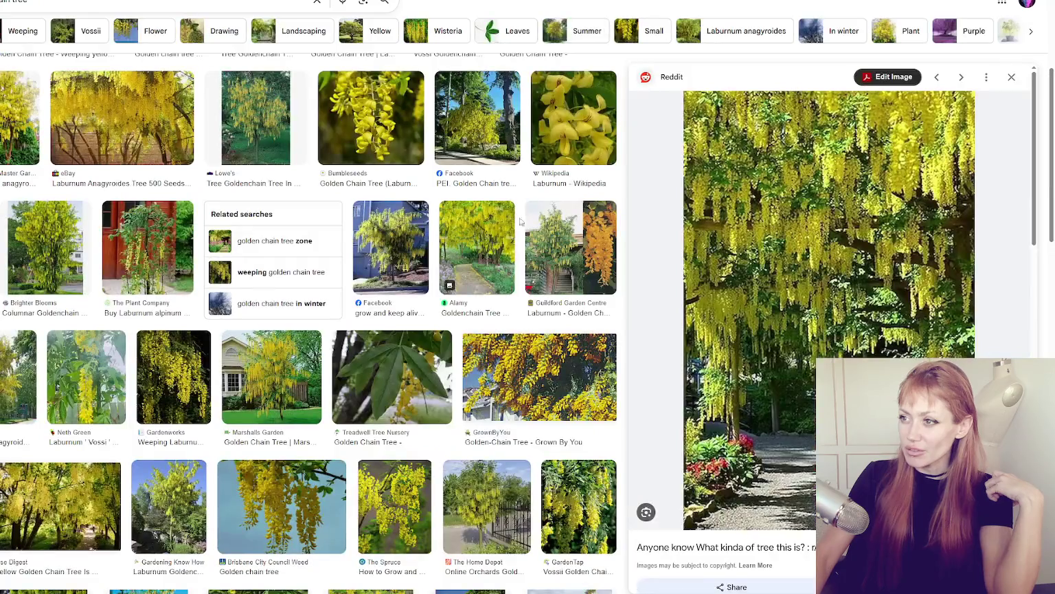
scroll(515, 279, down, 2)
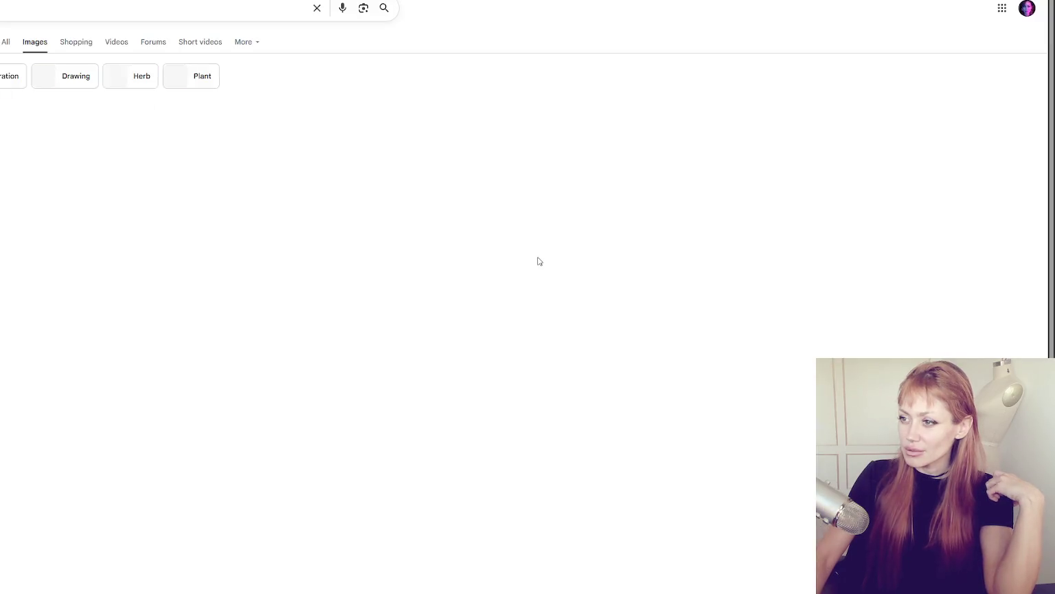
scroll(537, 260, down, 2)
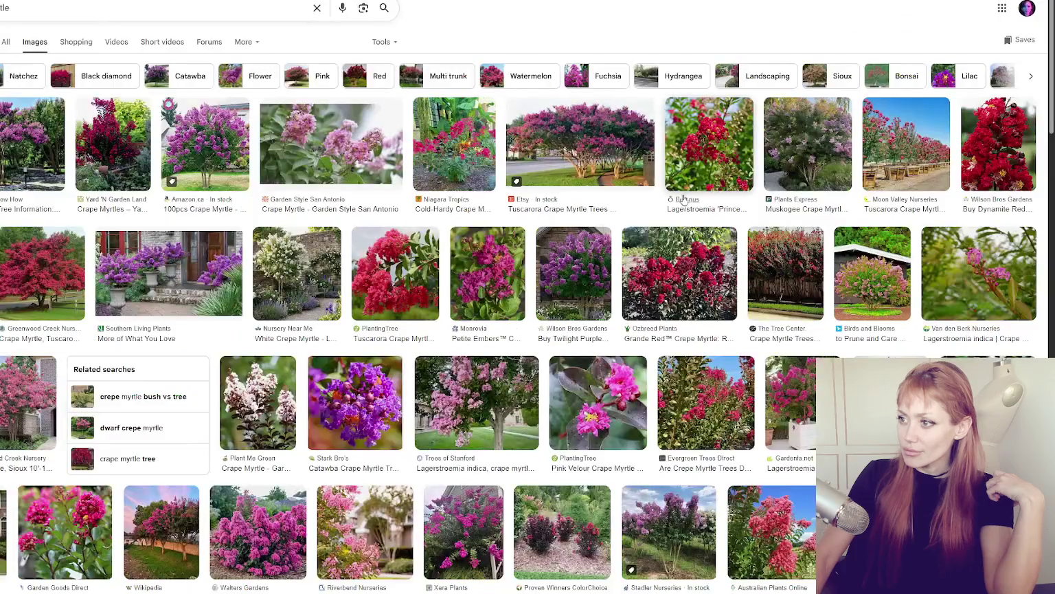
scroll(684, 199, down, 2)
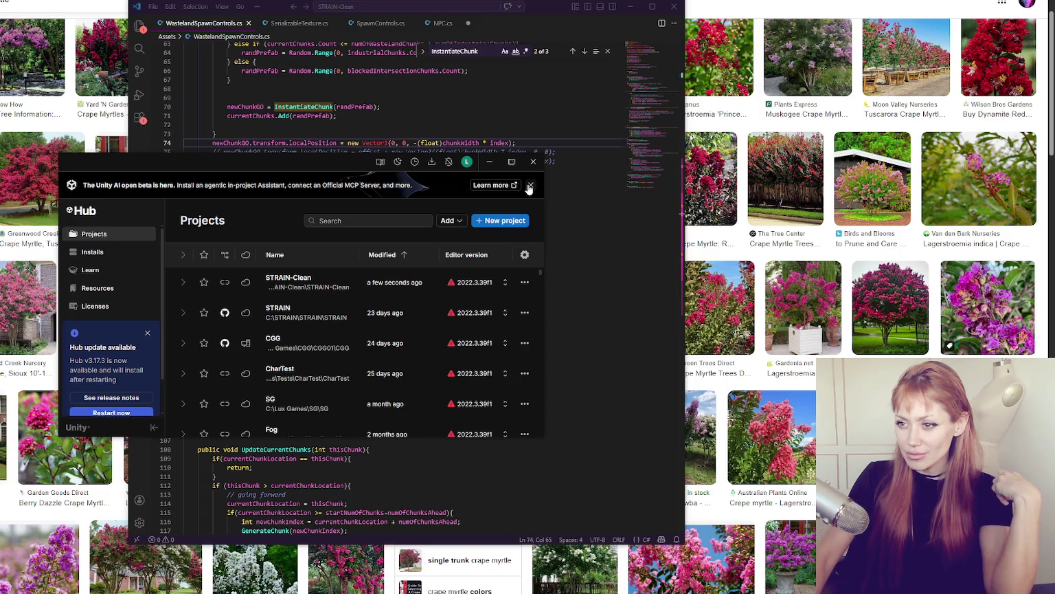
Step: Dismiss the Unity AI banner and open the STRAIN-Clean project from Unity Hub
click(529, 187)
click(533, 162)
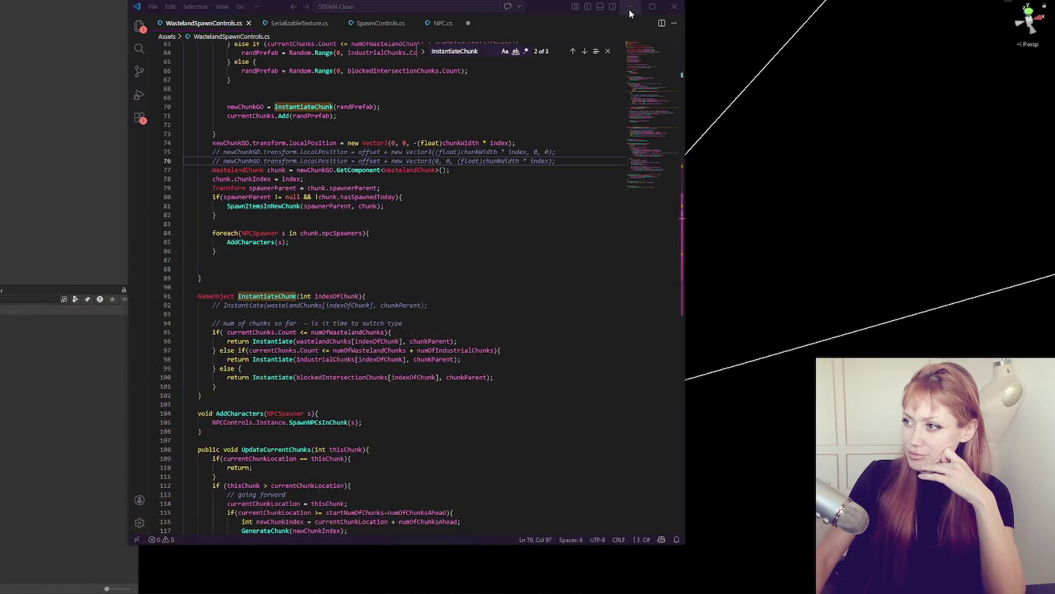
Step: Minimize Visual Studio Code, leaving WastelandSpawnControls.cs, to bring the Unity editor forward
click(630, 11)
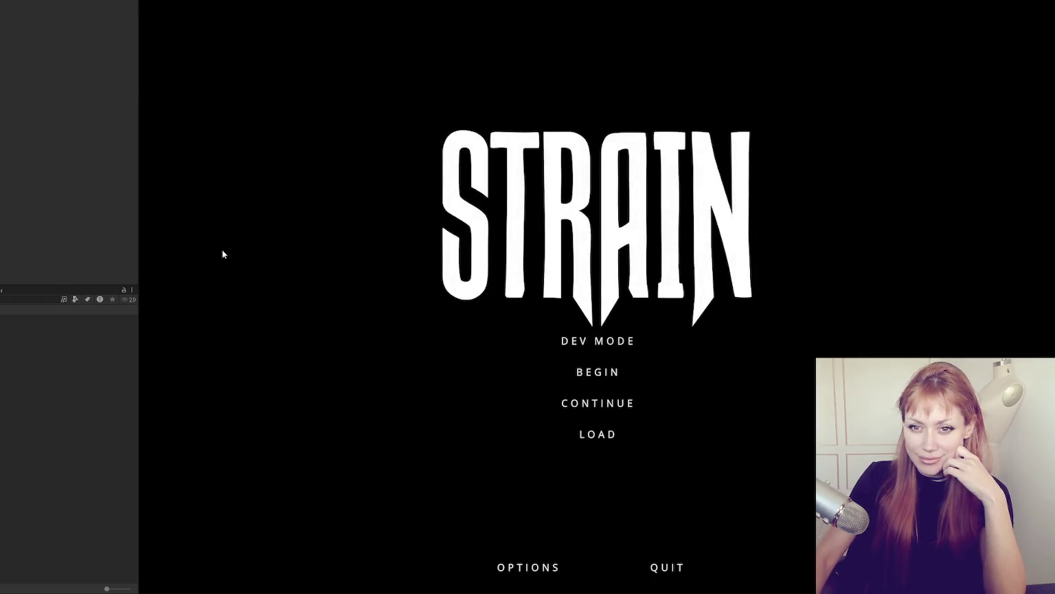
Step: Start the game in DEV MODE, walk the player to the red garden door, then exit
click(554, 341)
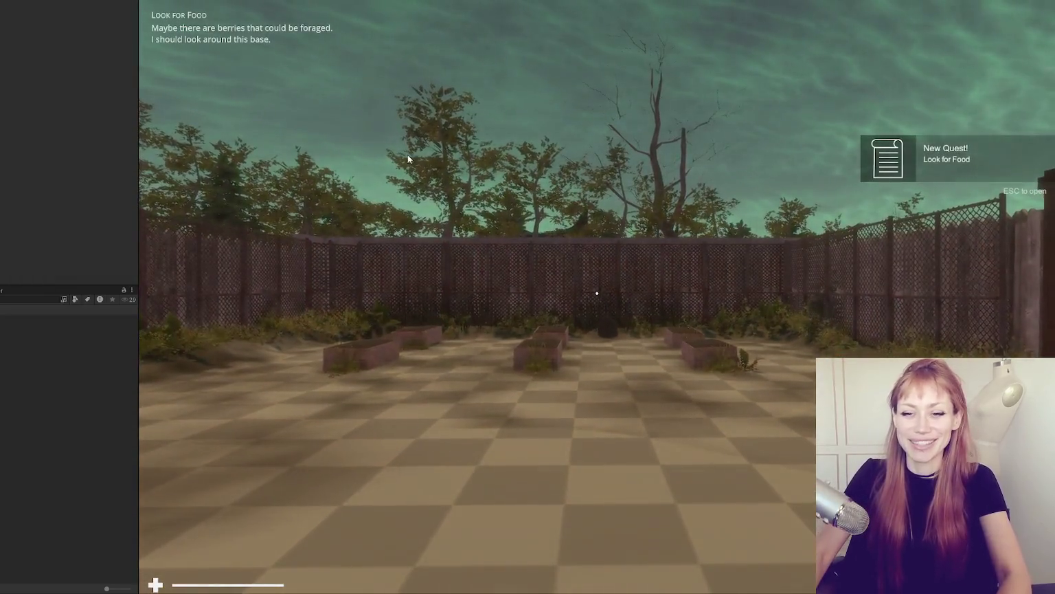
click(408, 159)
key(w)
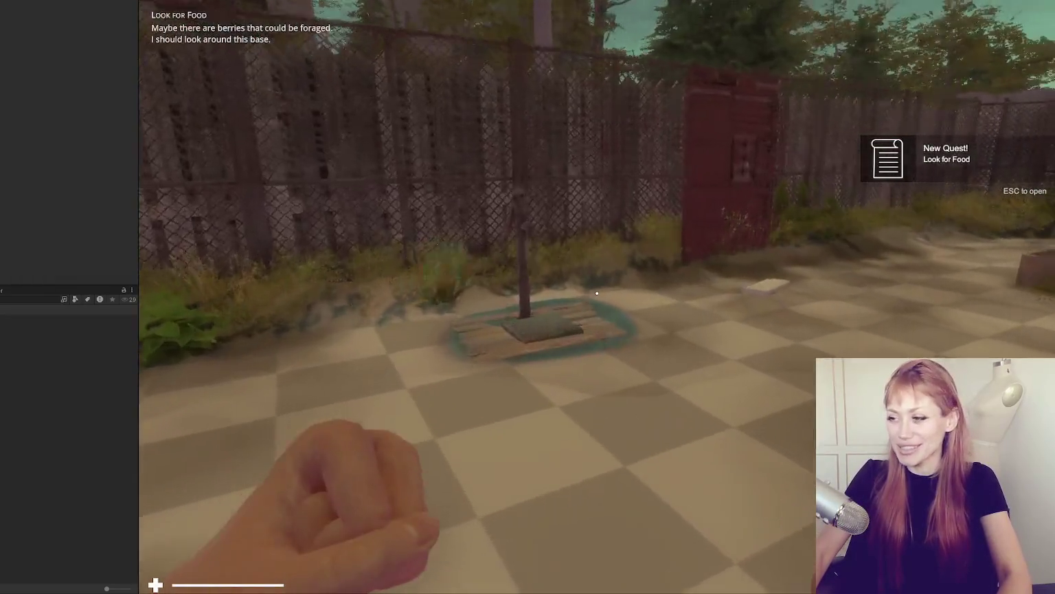
key(w)
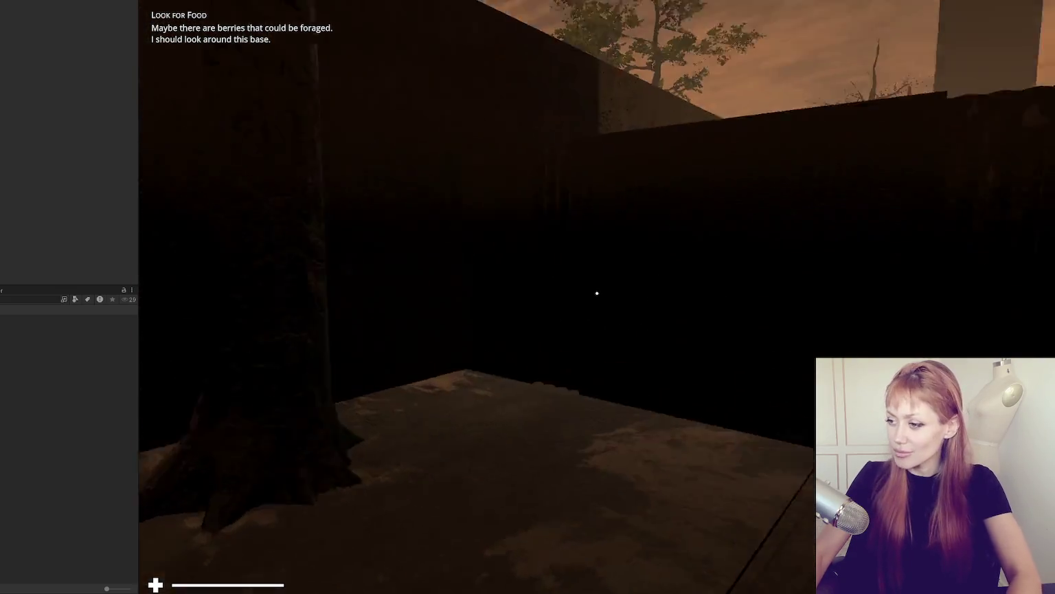
key(Escape)
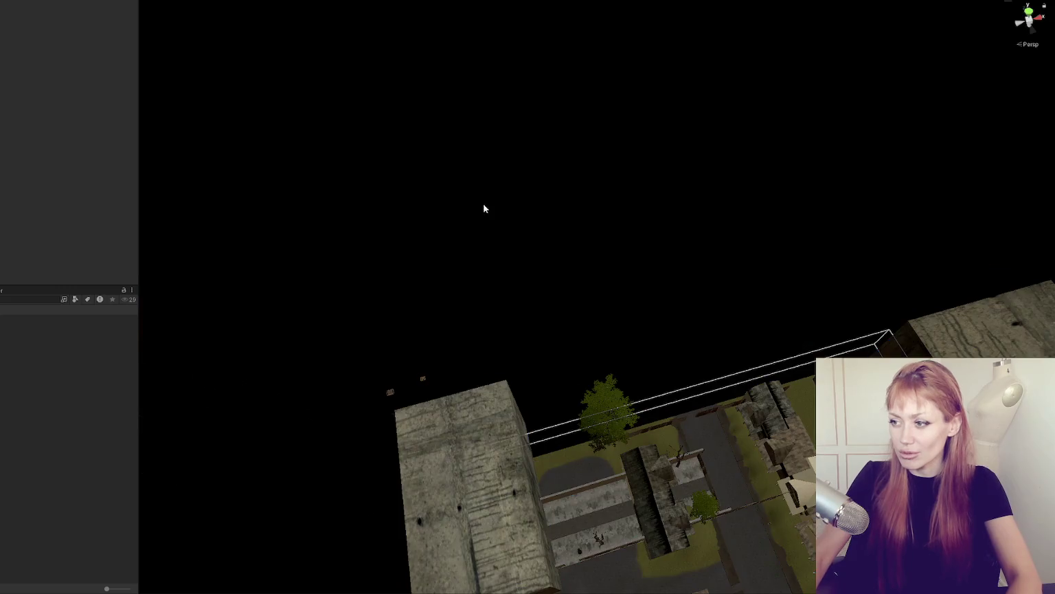
Step: Pull back to a top-down view of the town and select an object in it
scroll(526, 327, down, 10)
mouse_move(573, 393)
mouse_down()
mouse_move(620, 320)
mouse_move(502, 353)
mouse_move(518, 343)
mouse_up()
scroll(502, 353, up, 8)
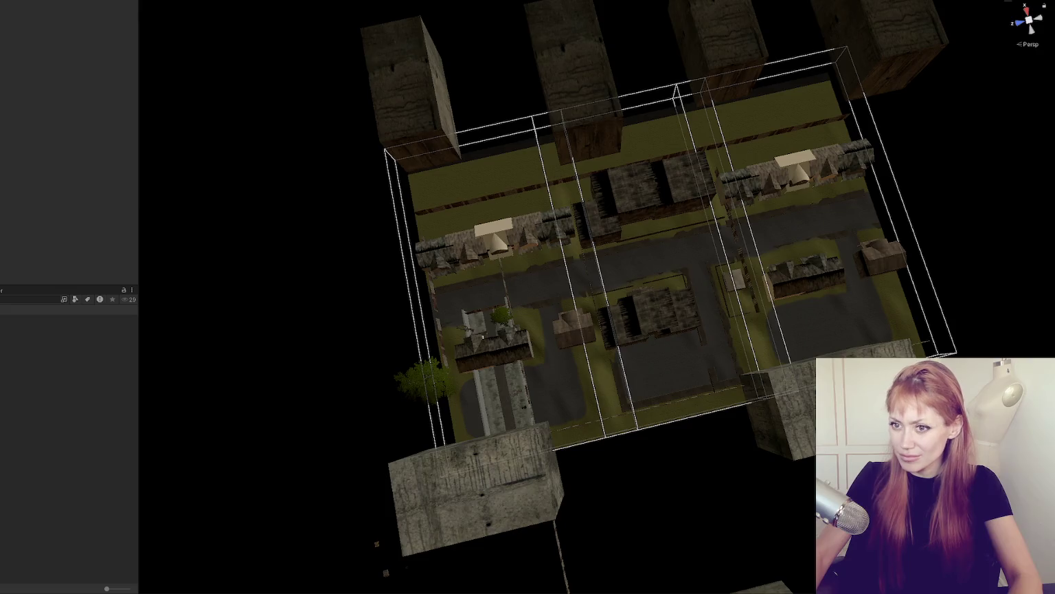
click(481, 337)
Step: Add a new 3D cube and set its position to 0, 0, 0
click(21, 1)
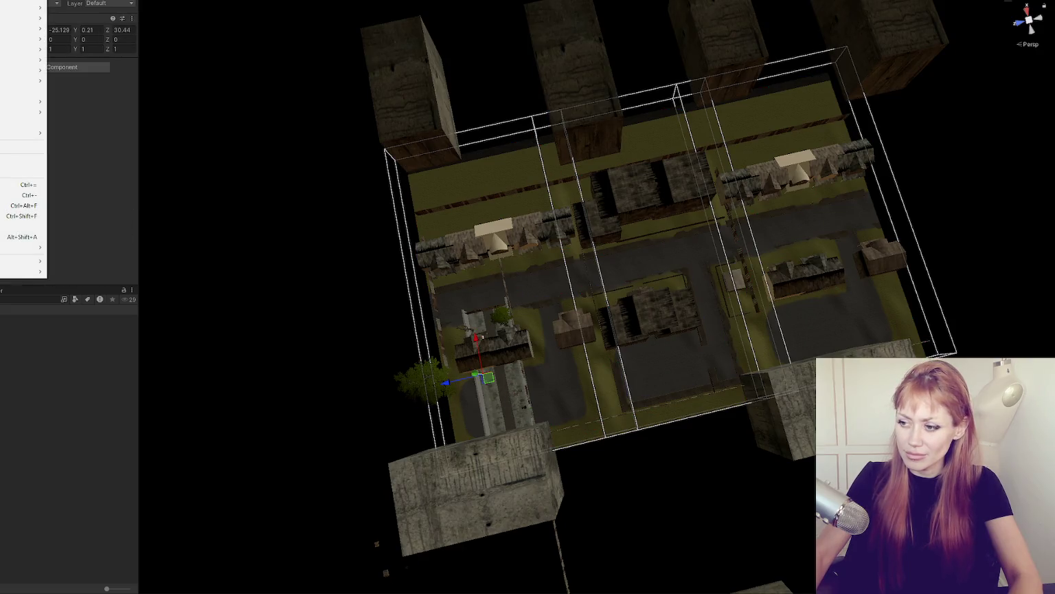
mouse_move(31, 7)
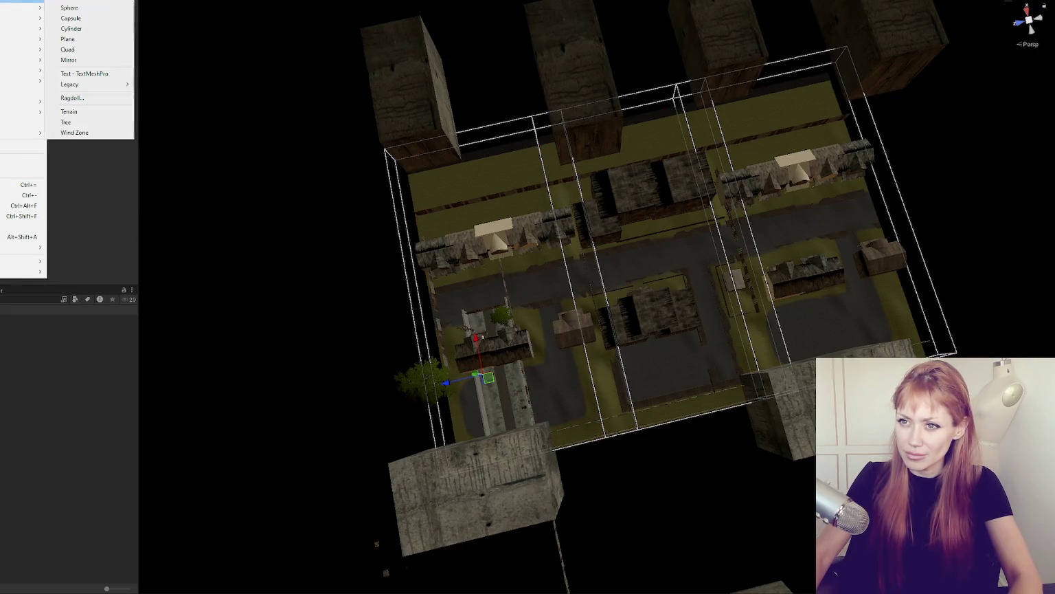
click(62, 1)
click(59, 30)
text(0)
key(Tab)
text(0)
key(Tab)
text(0)
Step: Turn on the NavMesh display over the town block from a closer, tilted view
mouse_move(288, 278)
mouse_down()
mouse_move(603, 238)
mouse_move(615, 213)
mouse_move(610, 252)
mouse_up()
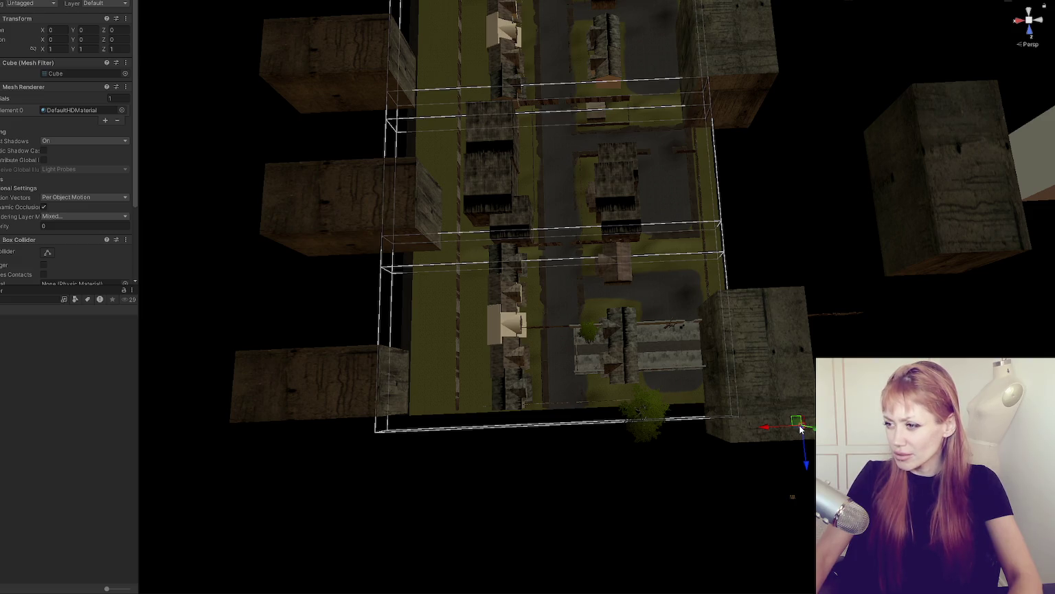
mouse_move(777, 433)
mouse_down()
mouse_move(586, 425)
mouse_move(606, 344)
mouse_up()
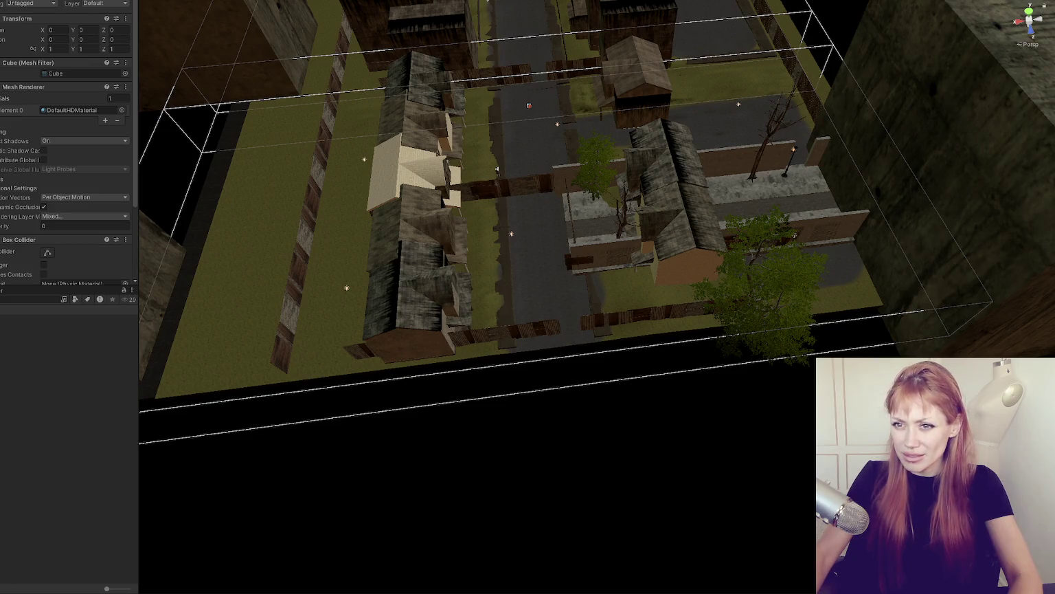
click(496, 169)
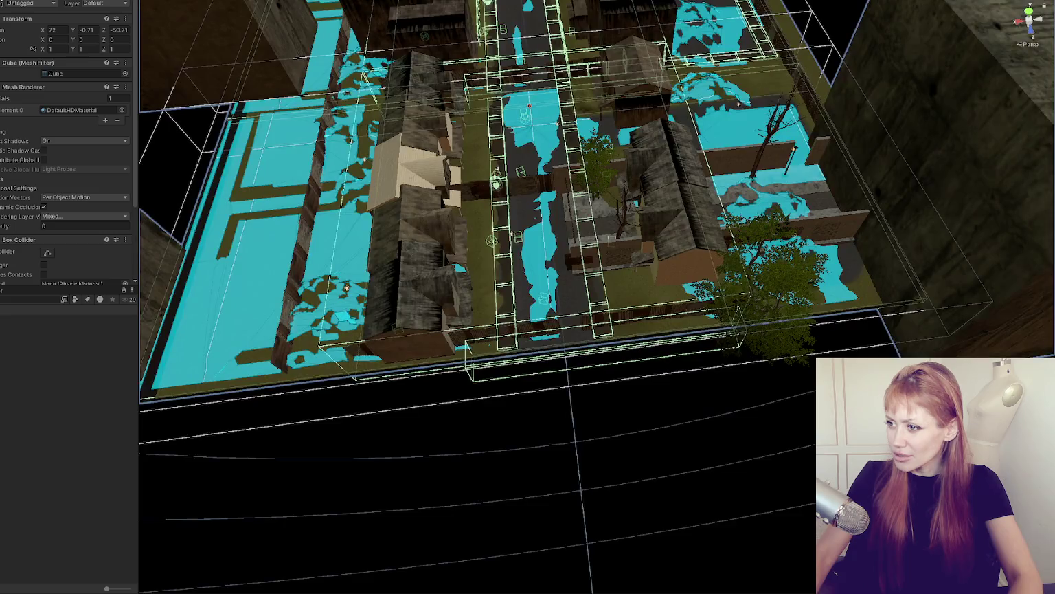
Step: Inspect the NavMesh, then drag the large outer block from Z -50.71 to -76.4
scroll(553, 213, up, 3)
drag(485, 234, 620, 215)
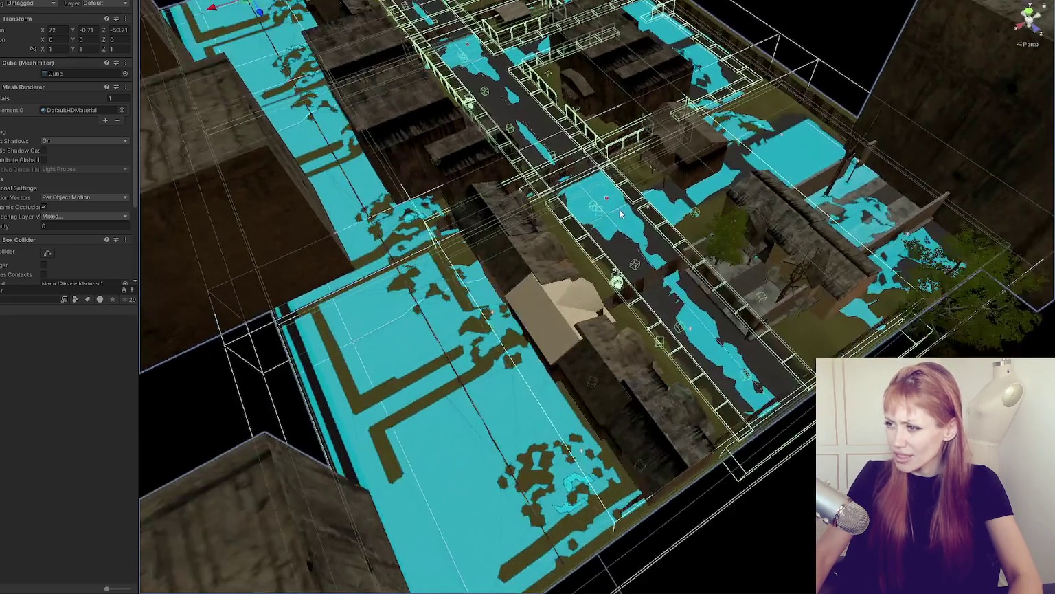
scroll(689, 184, down, 5)
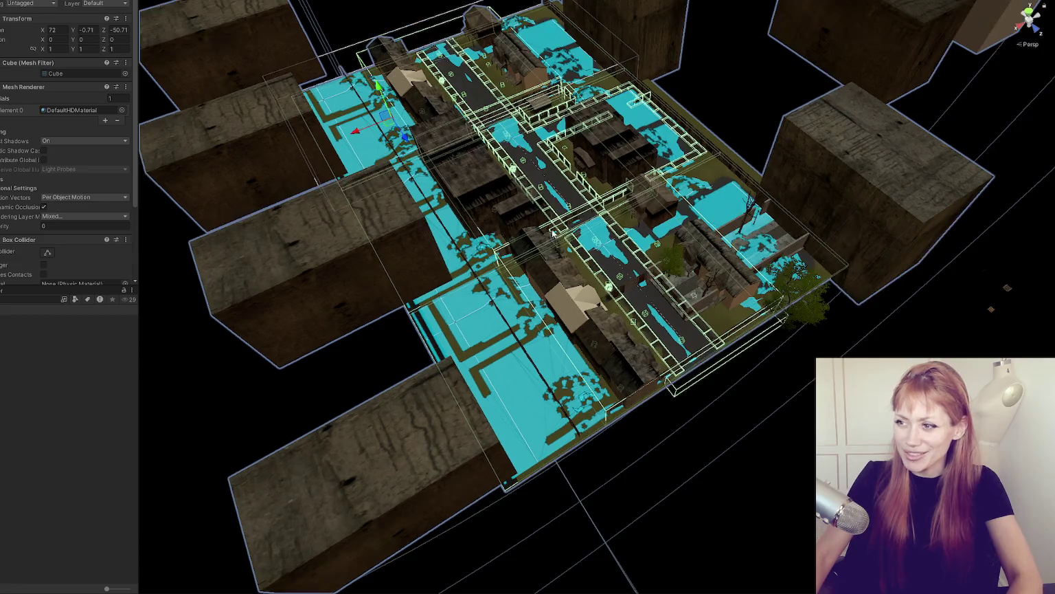
drag(404, 132, 369, 83)
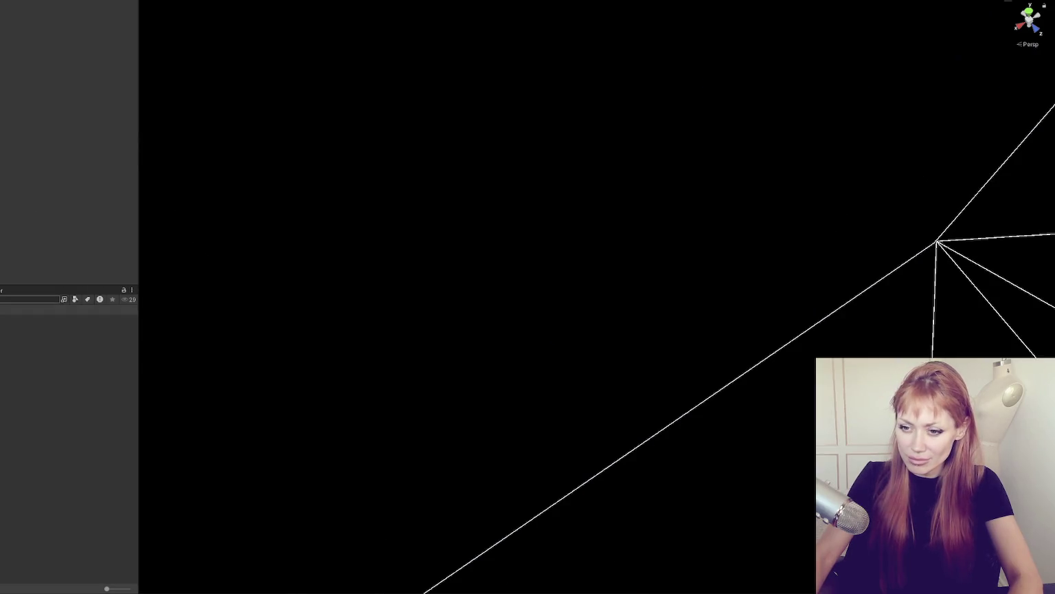
click(68, 424)
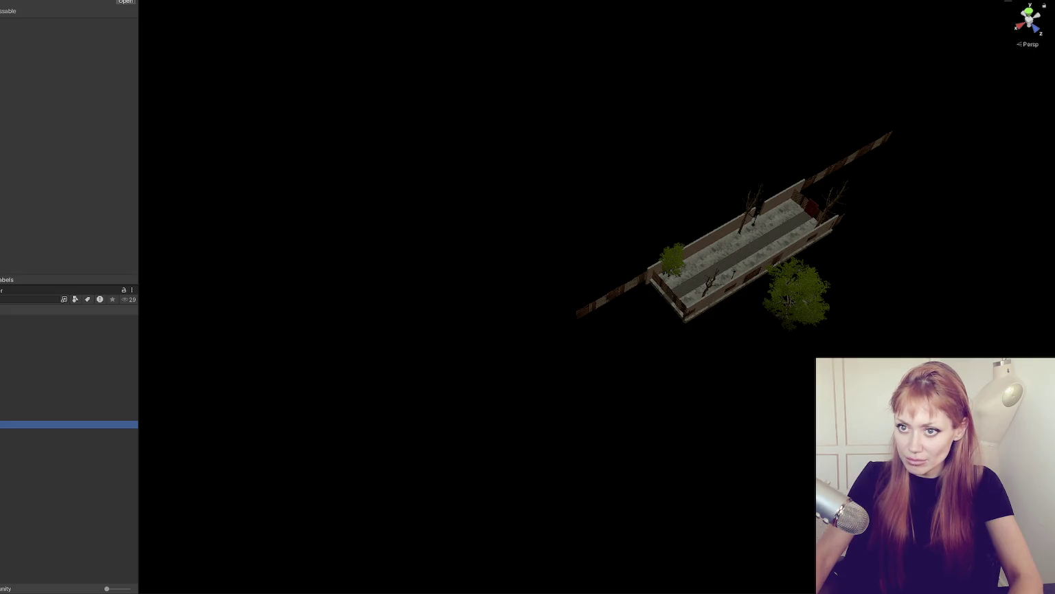
Step: Undo the block move, set the cube to Z -76 and Y 0, and frame the light
key(ctrl+z)
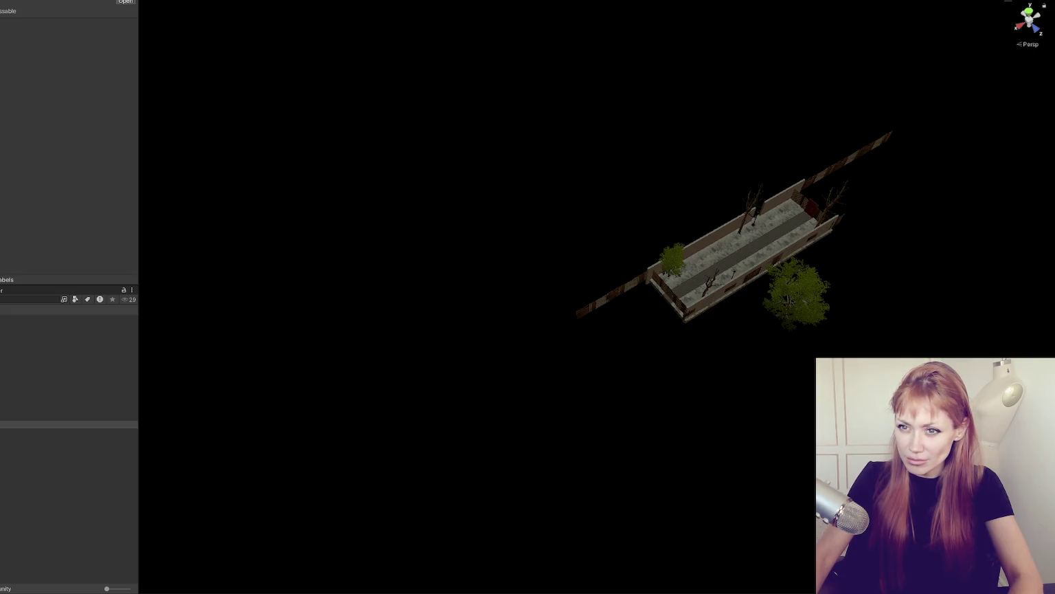
key(f)
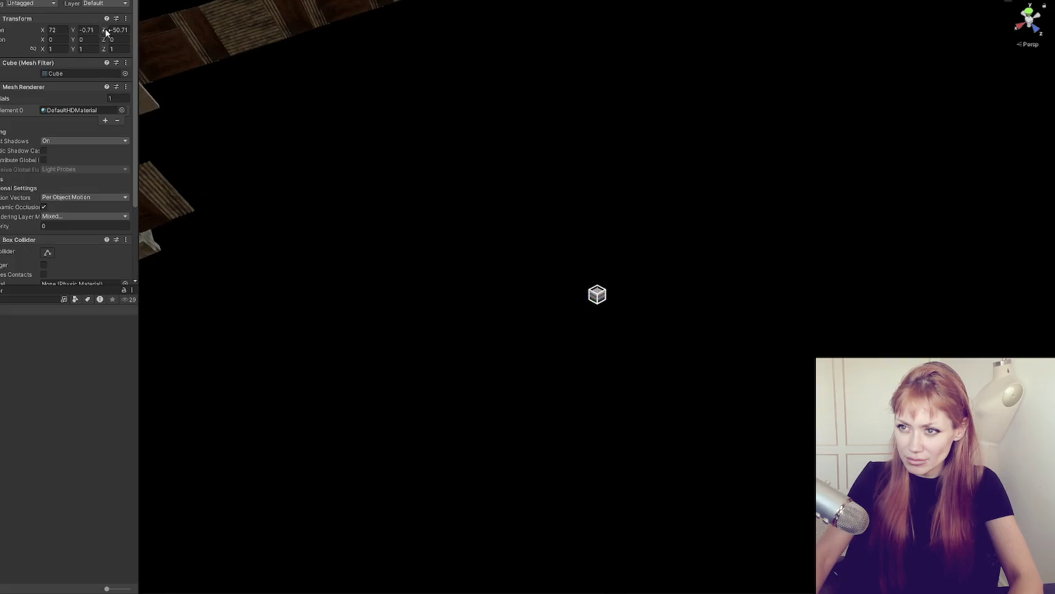
click(118, 30)
text(-76)
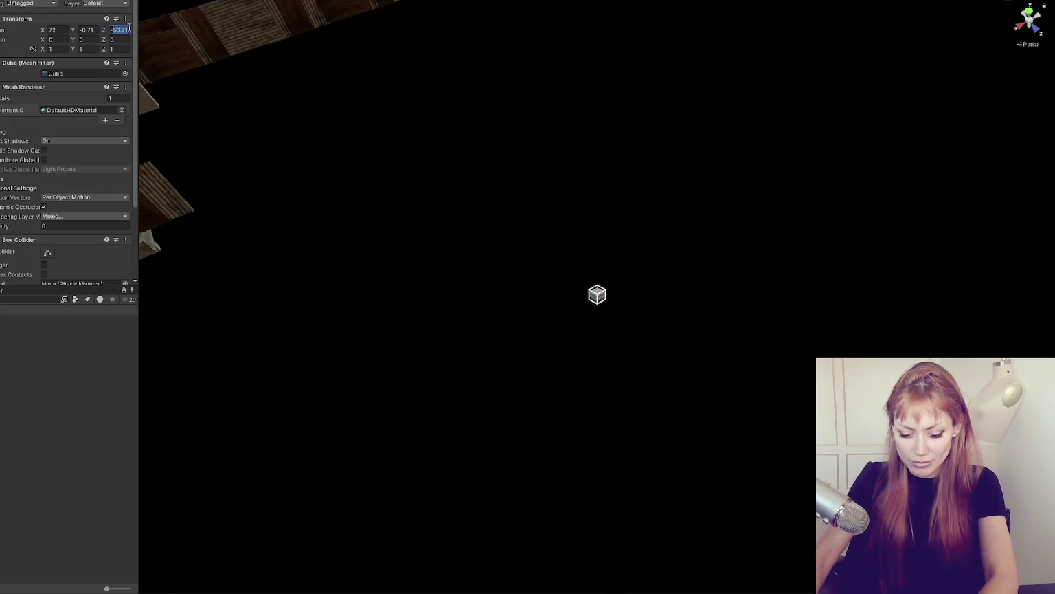
click(95, 32)
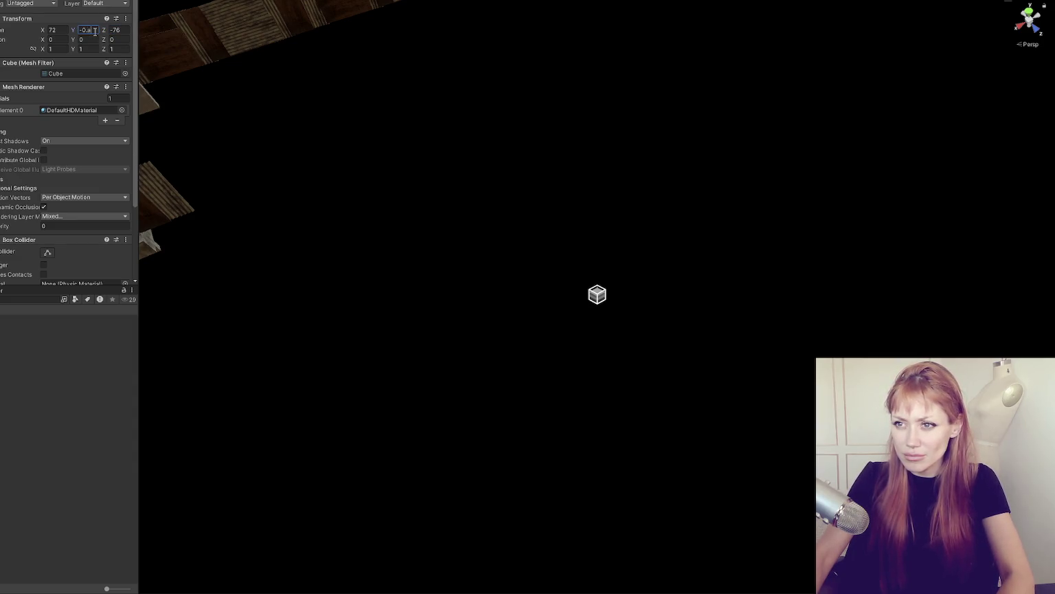
text(0)
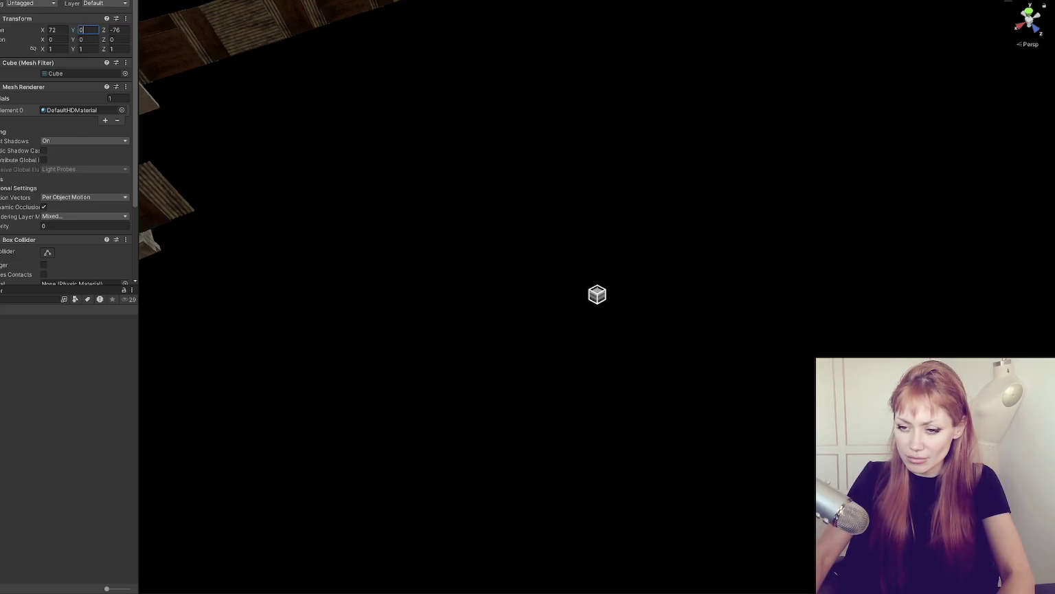
double_click(41, 416)
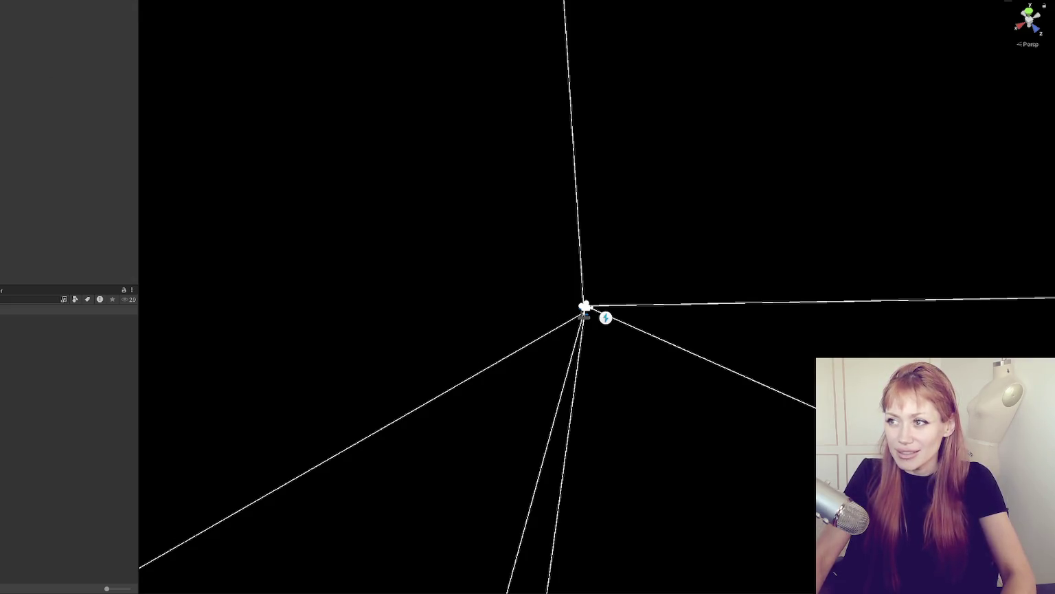
mouse_move(140, 250)
mouse_down()
mouse_move(6, 248)
mouse_move(30, 246)
mouse_up()
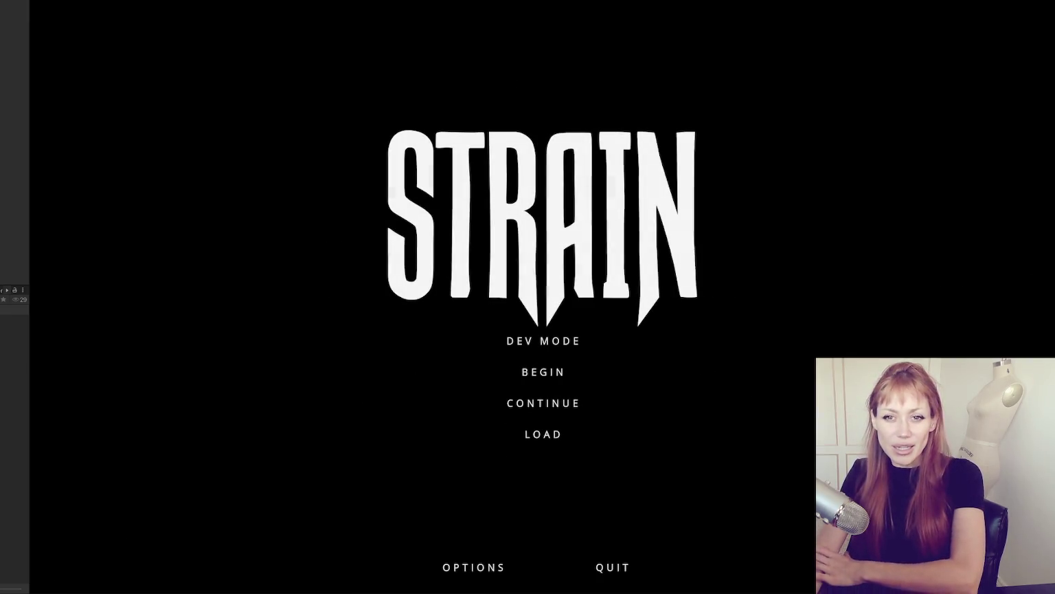
Step: Launch DEV MODE and walk from the home garden toward the fence and red gate
click(541, 341)
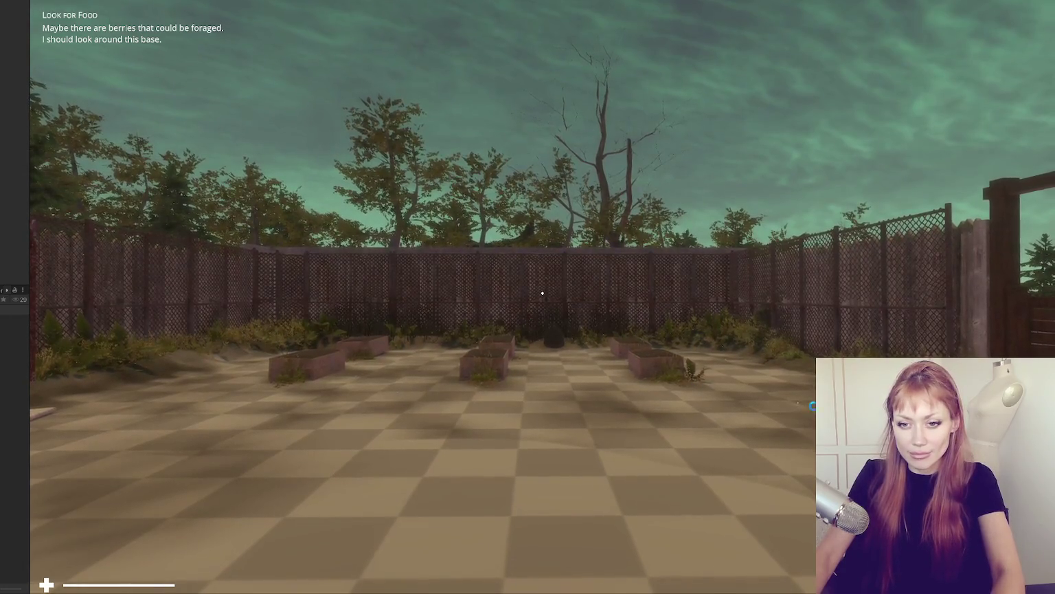
key(w)
key(w)
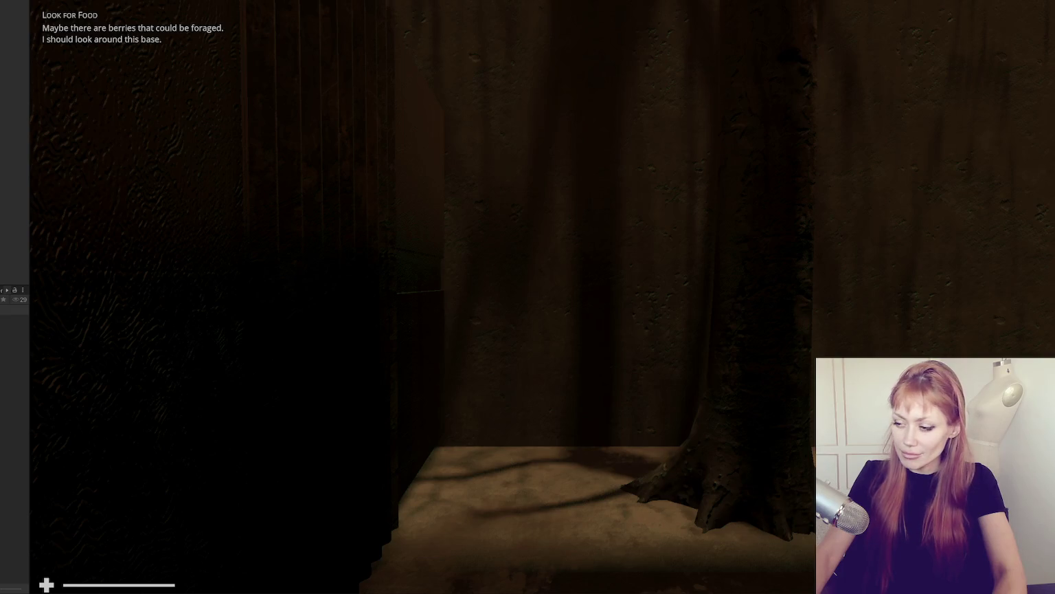
mouse_move(542, 293)
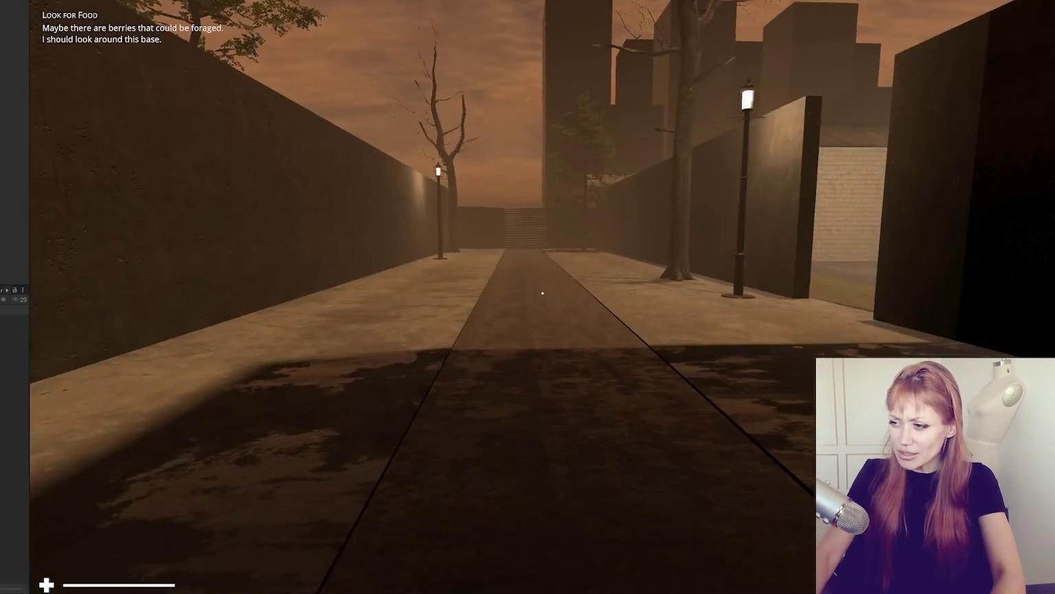
Step: Walk back down the alley, along the grassy walkway, and through the fence gap into the street
key(s)
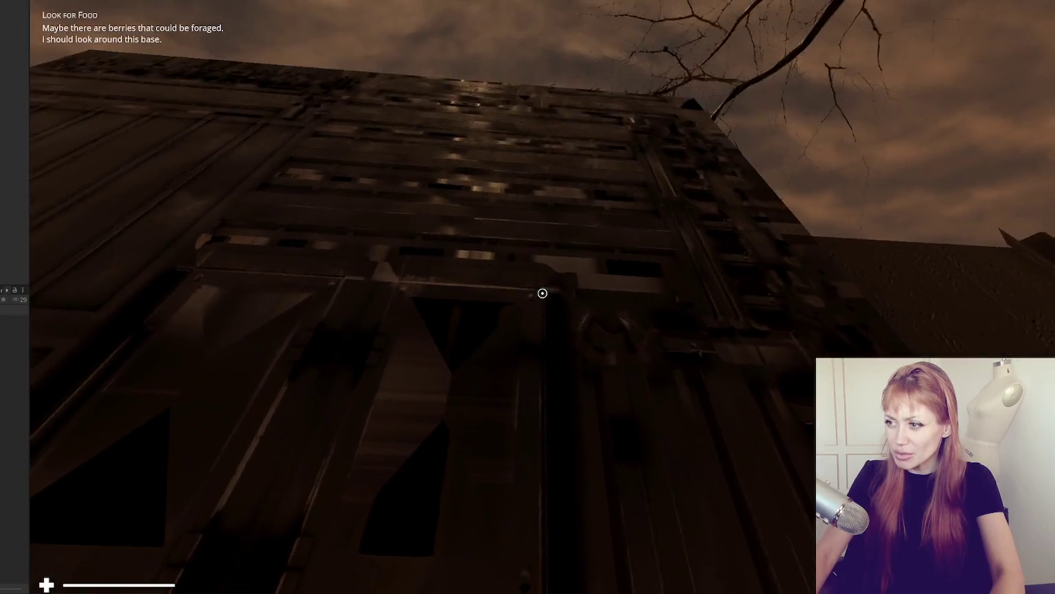
key(w)
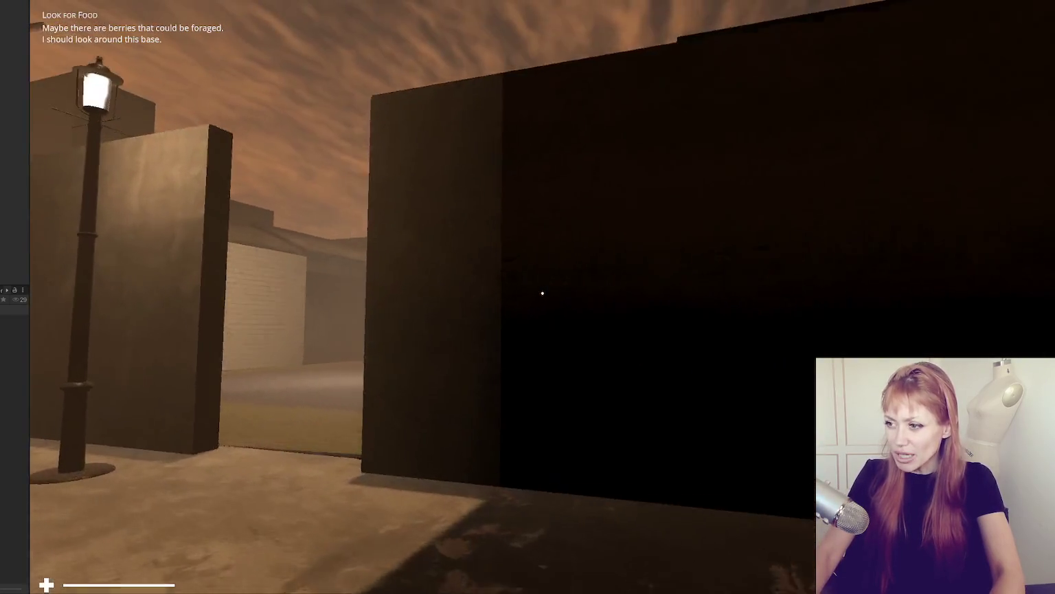
key(w)
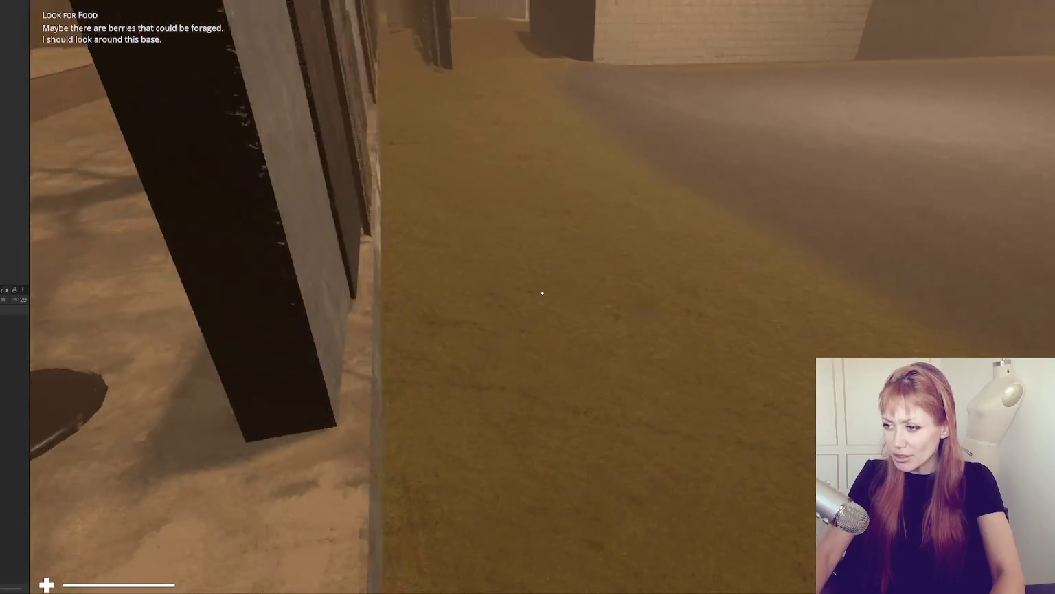
key(w)
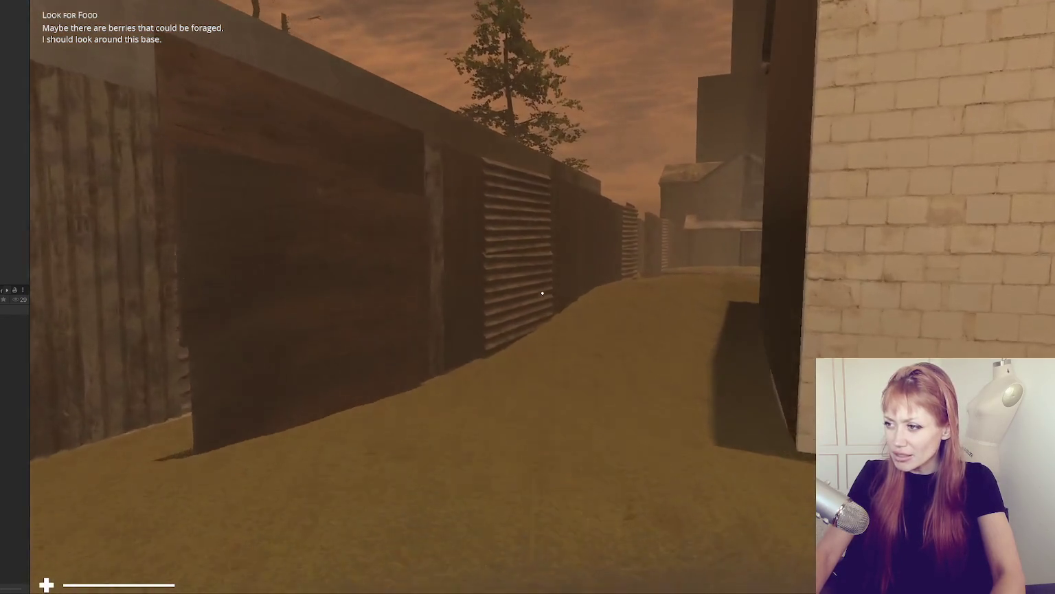
key(w)
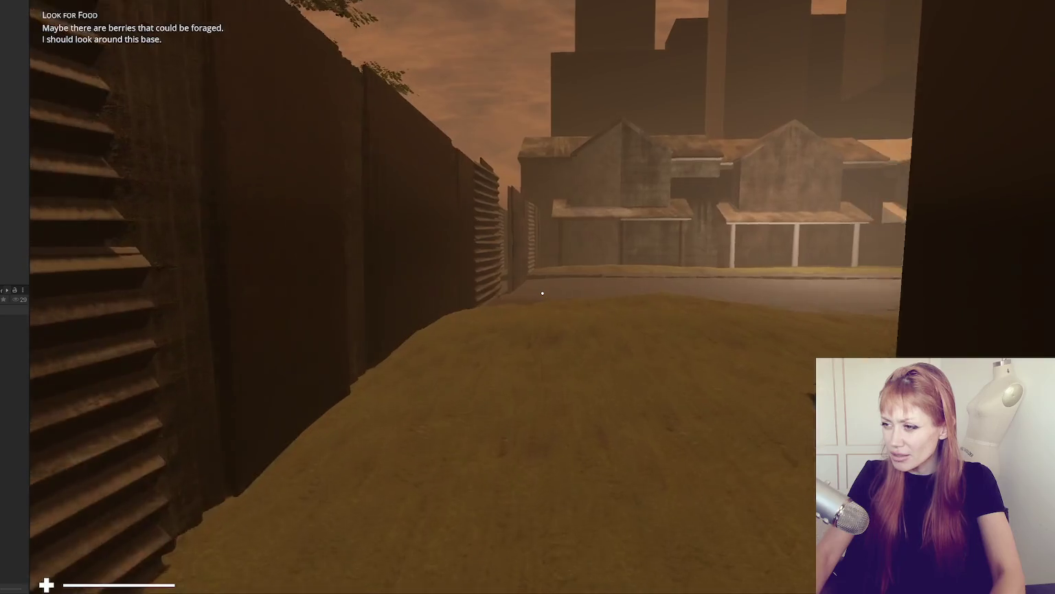
key(w)
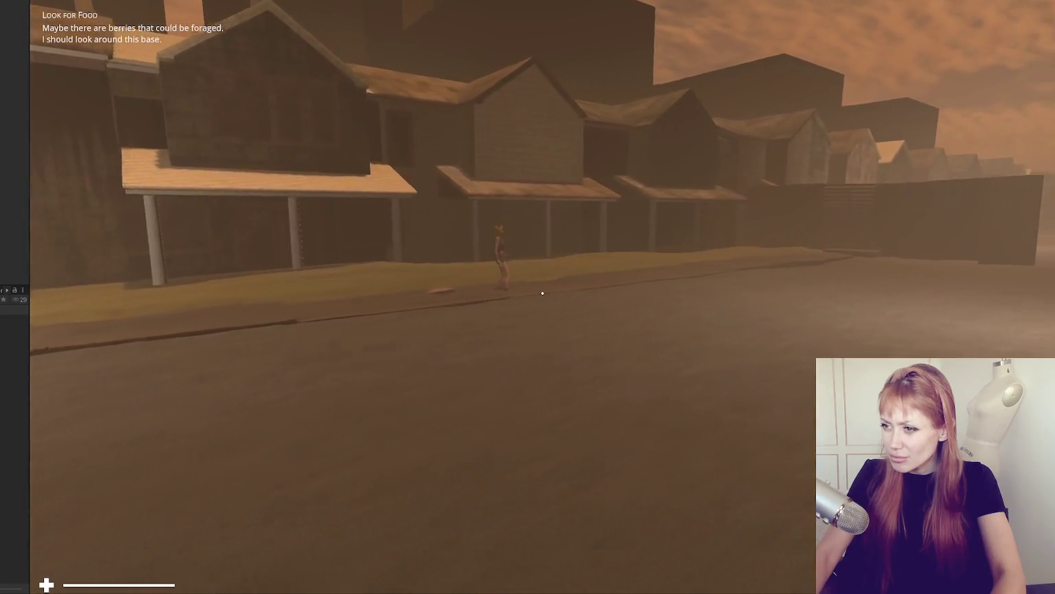
key(w)
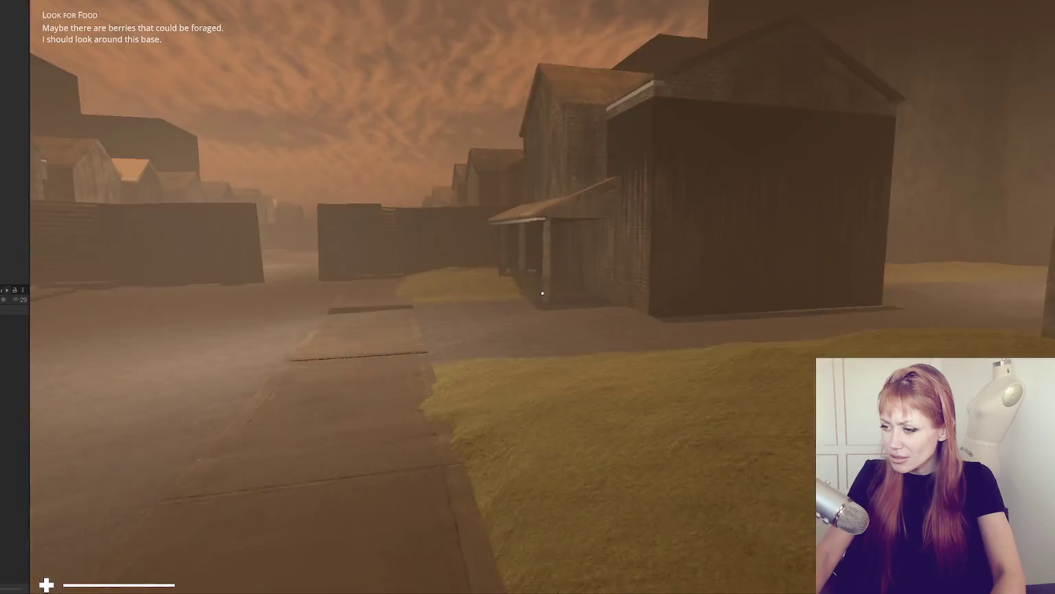
key(w)
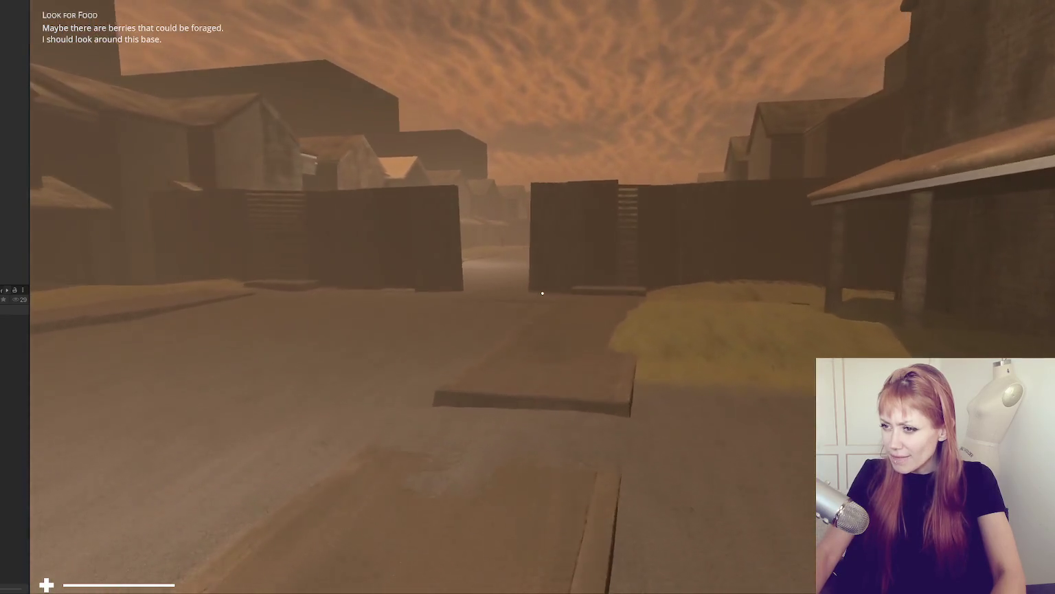
key(w)
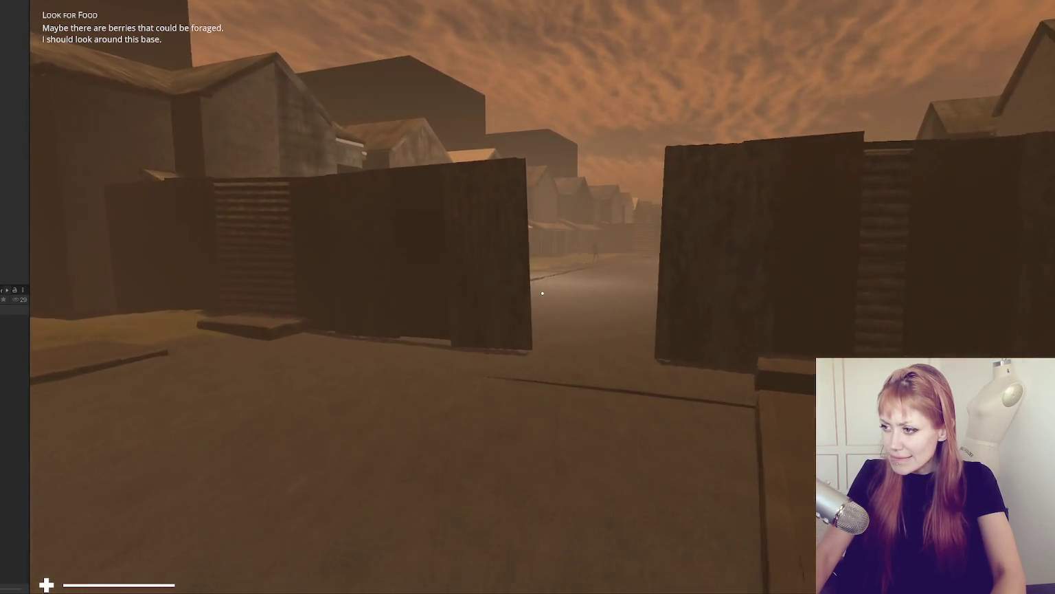
key(w)
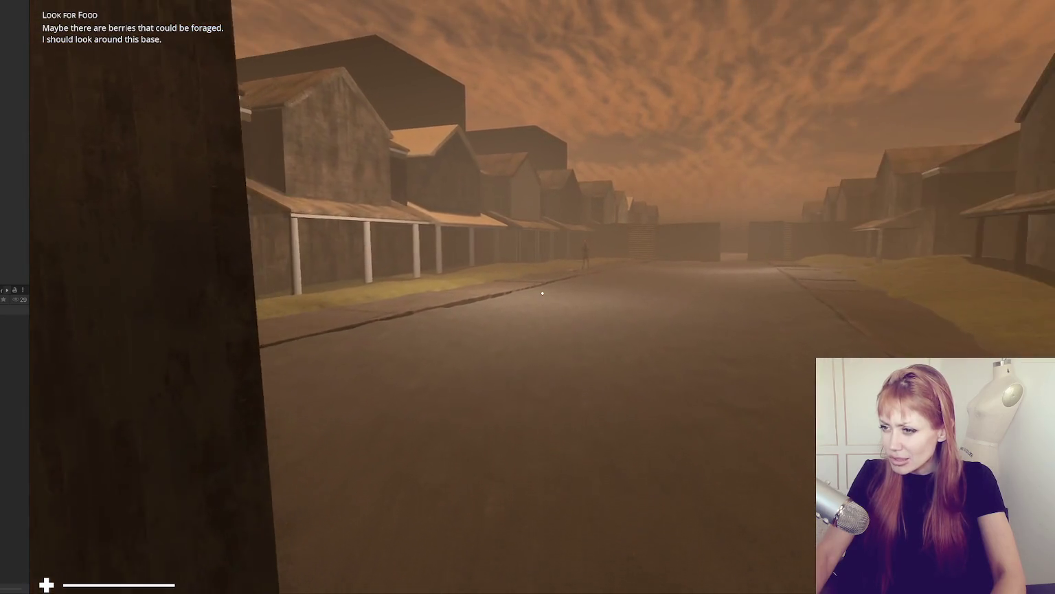
Step: Walk down the street through the gap between dark walls, then check the pause menu's task list
key(w)
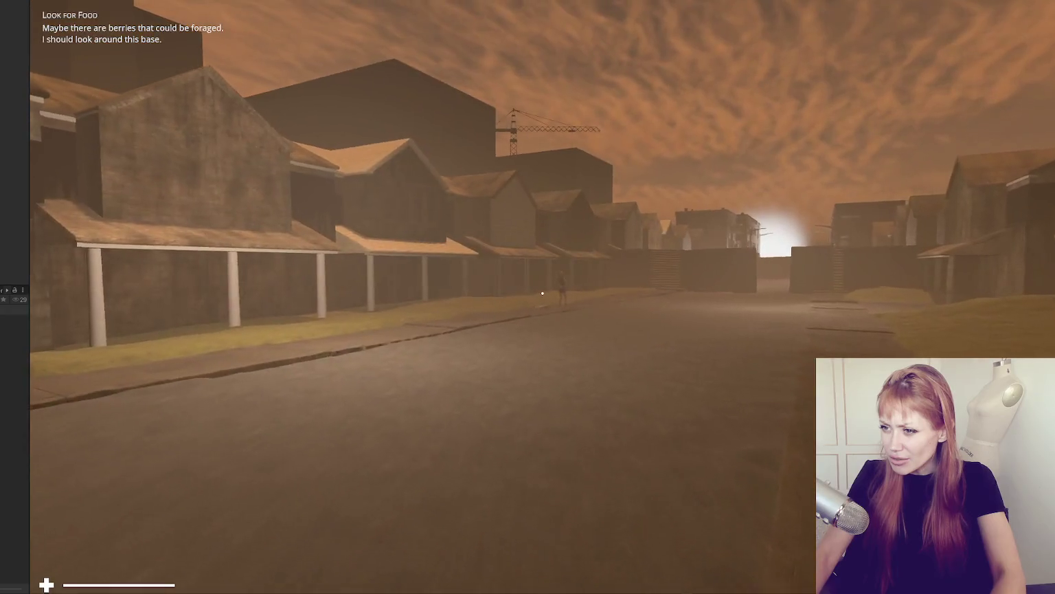
key(w)
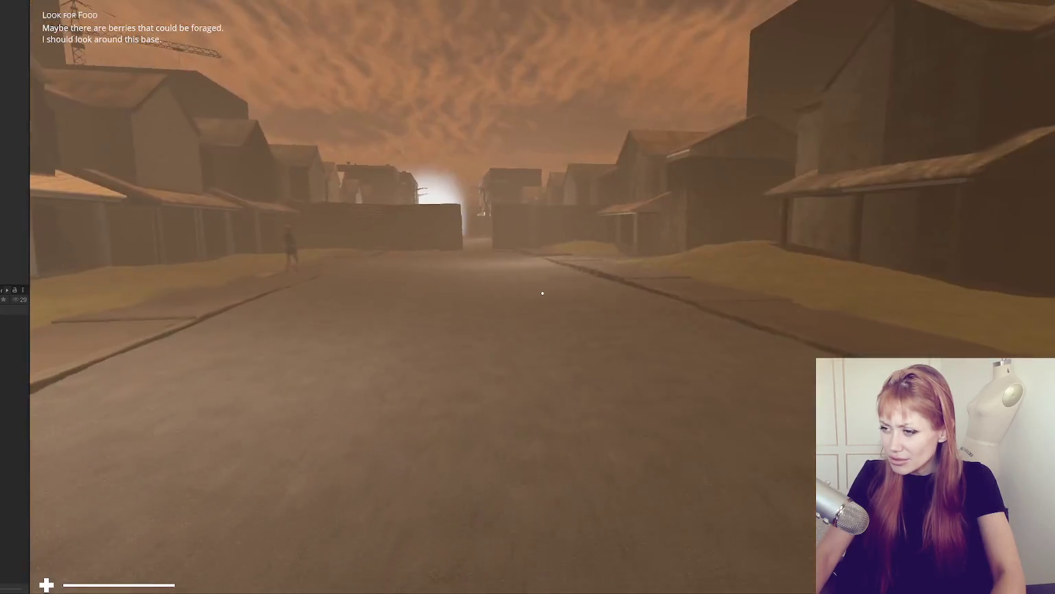
key(w)
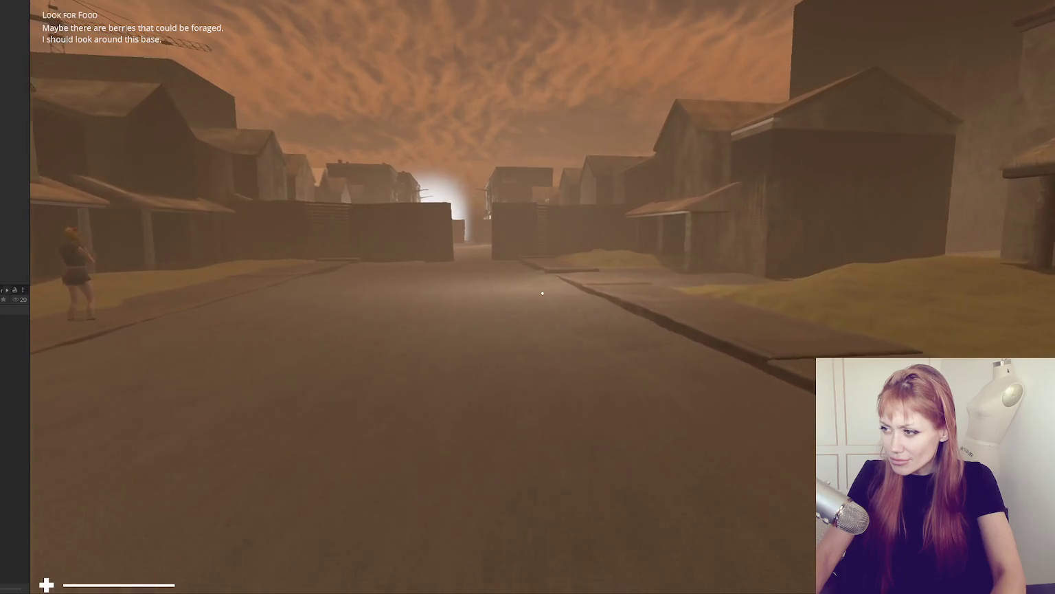
key(w)
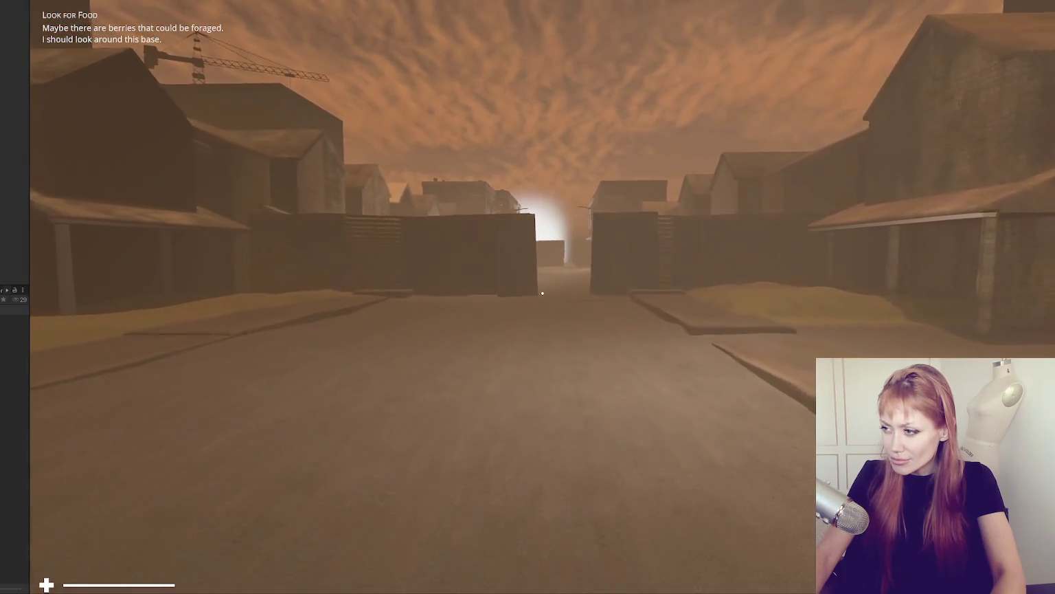
key(w)
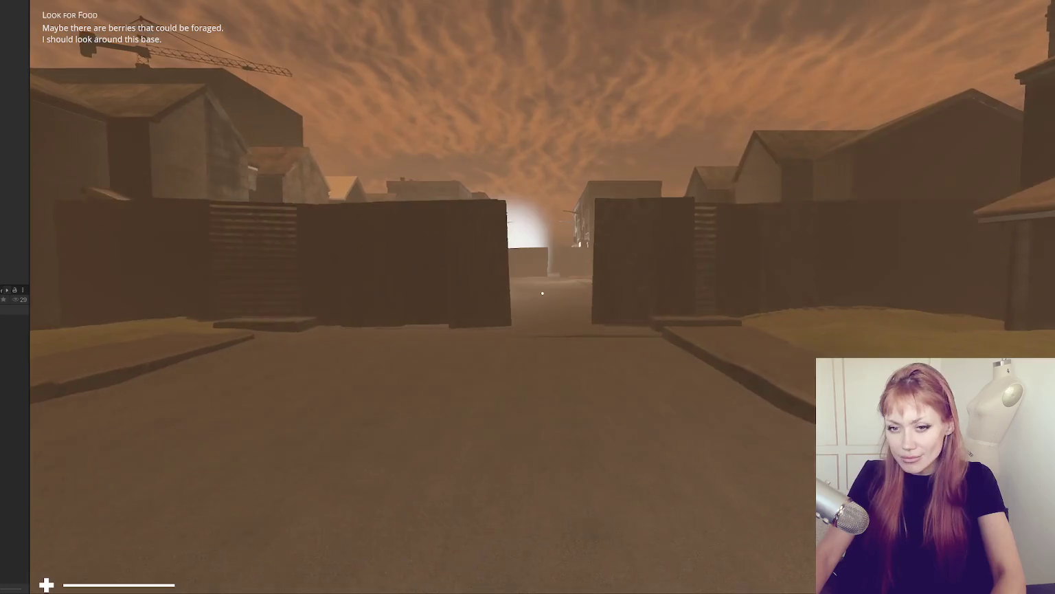
key(w)
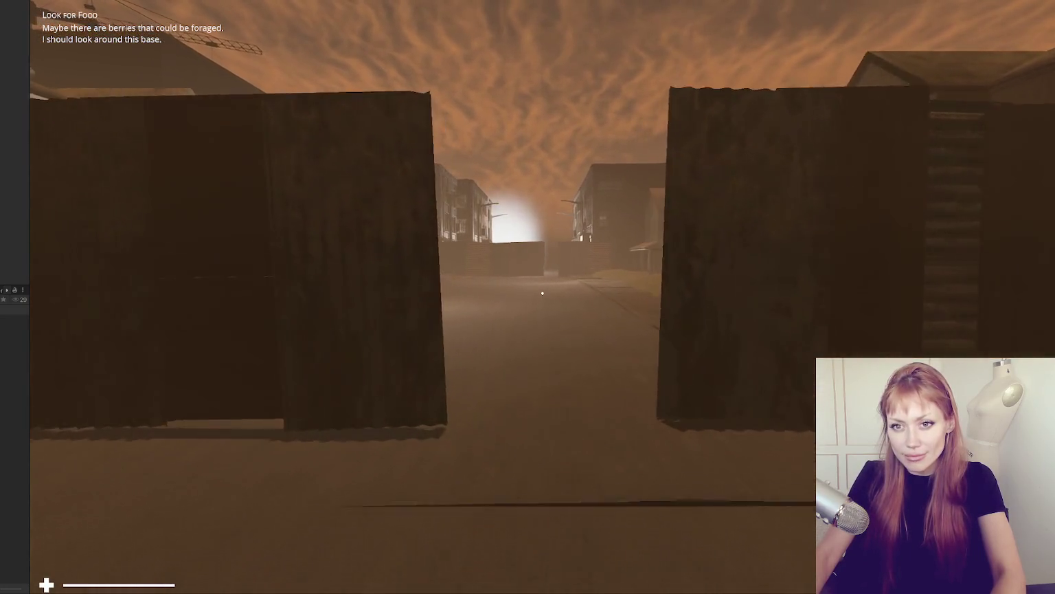
key(w)
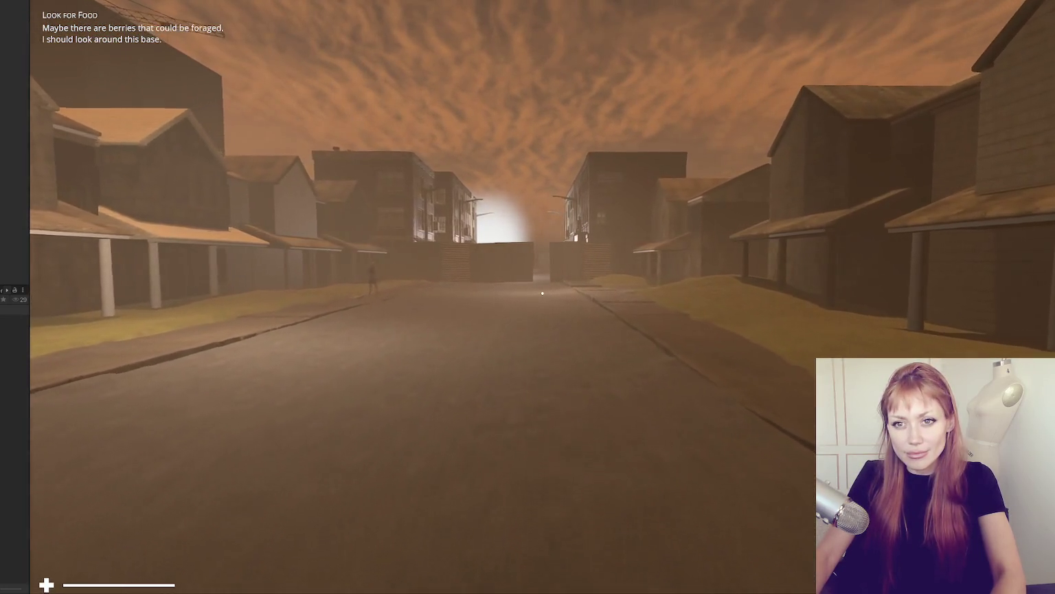
key(w)
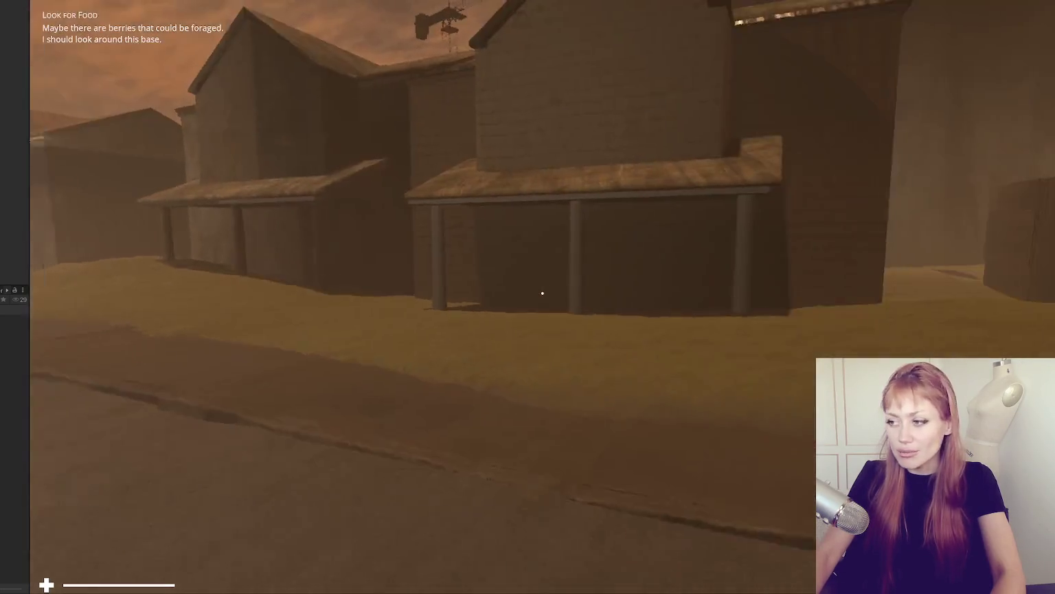
key(Escape)
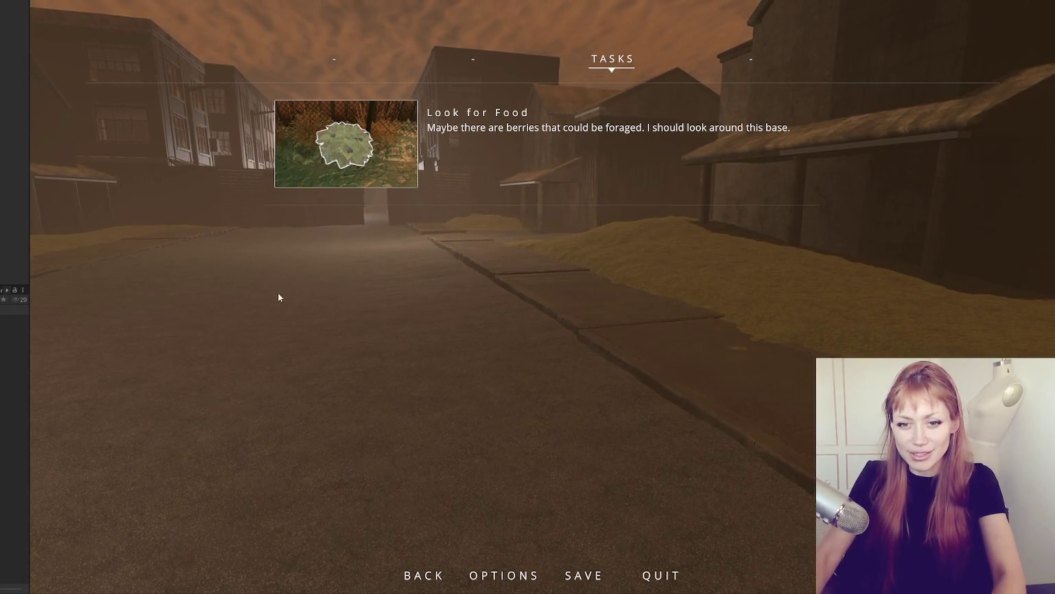
key(Escape)
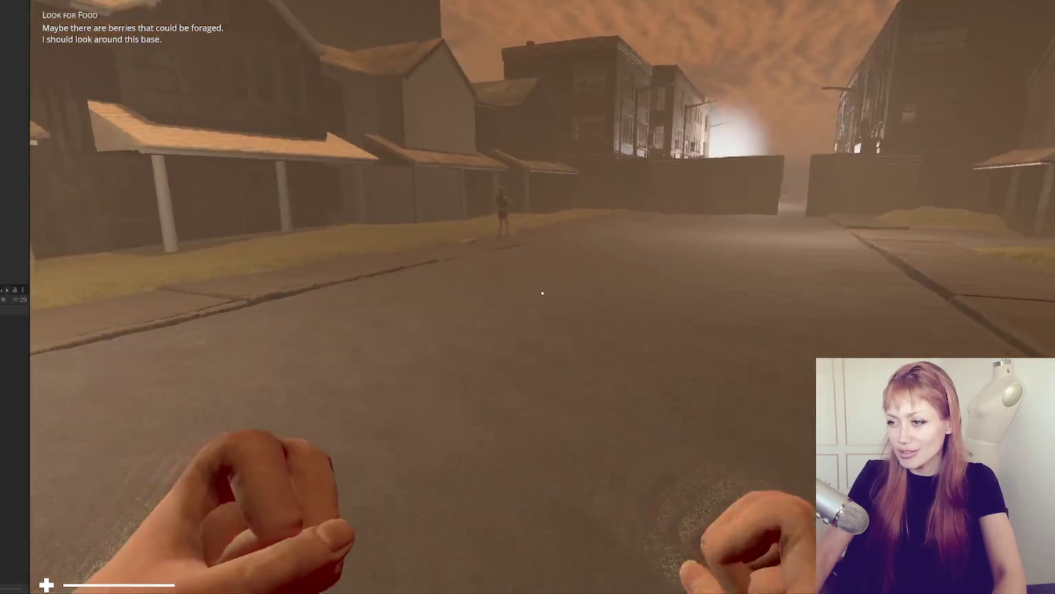
Step: Walk through the gate into the street beyond and confirm the Look for Food task
key(w)
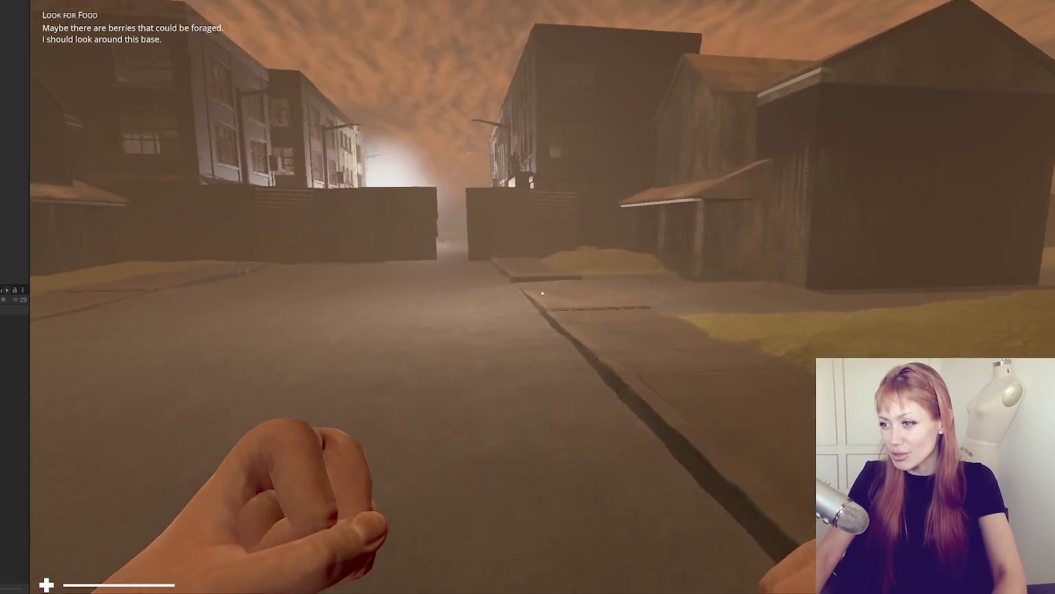
key(w)
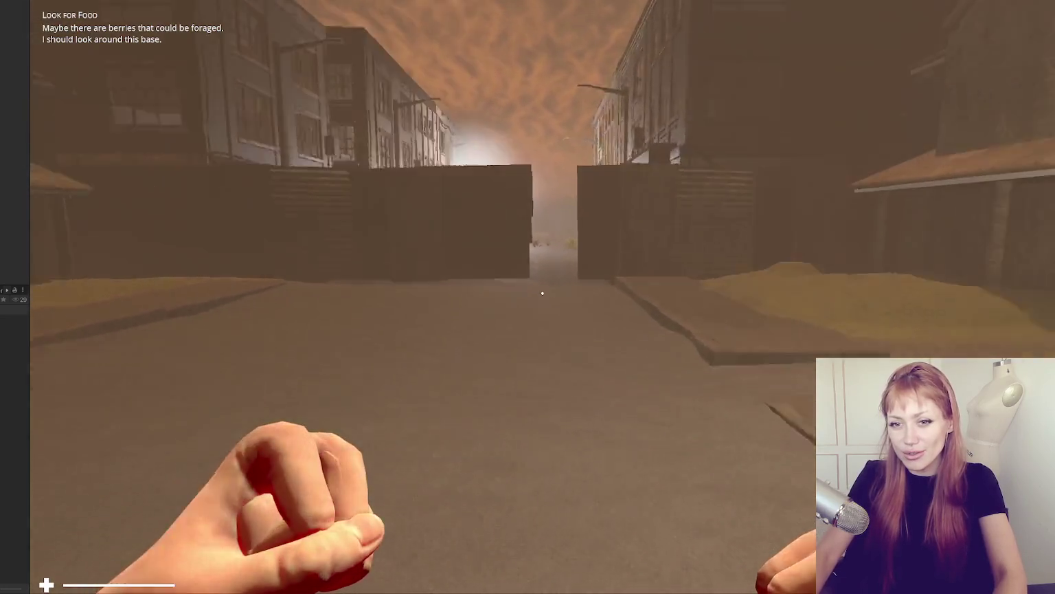
key(w)
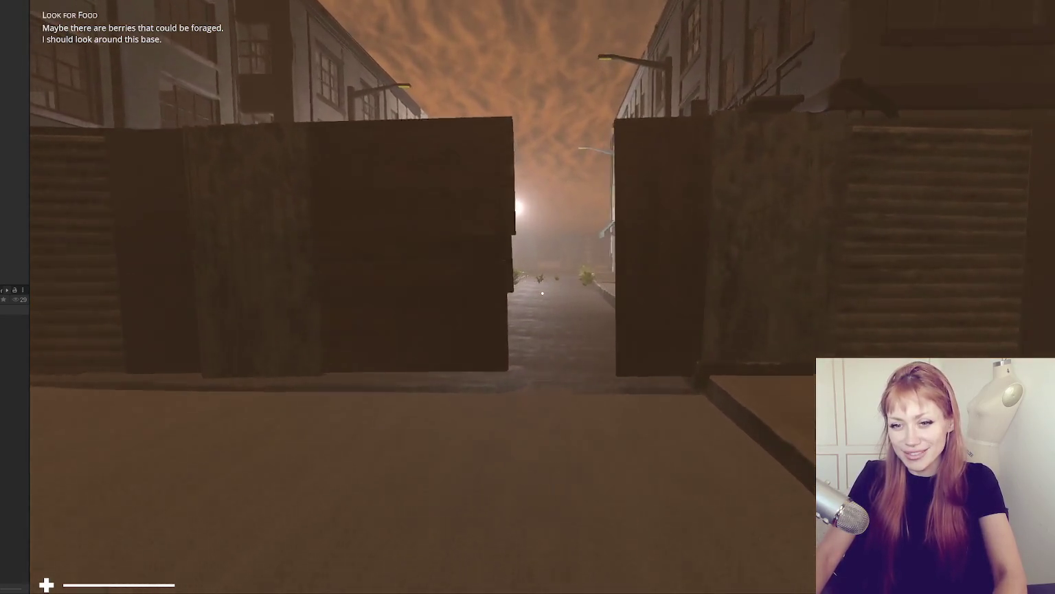
key(w)
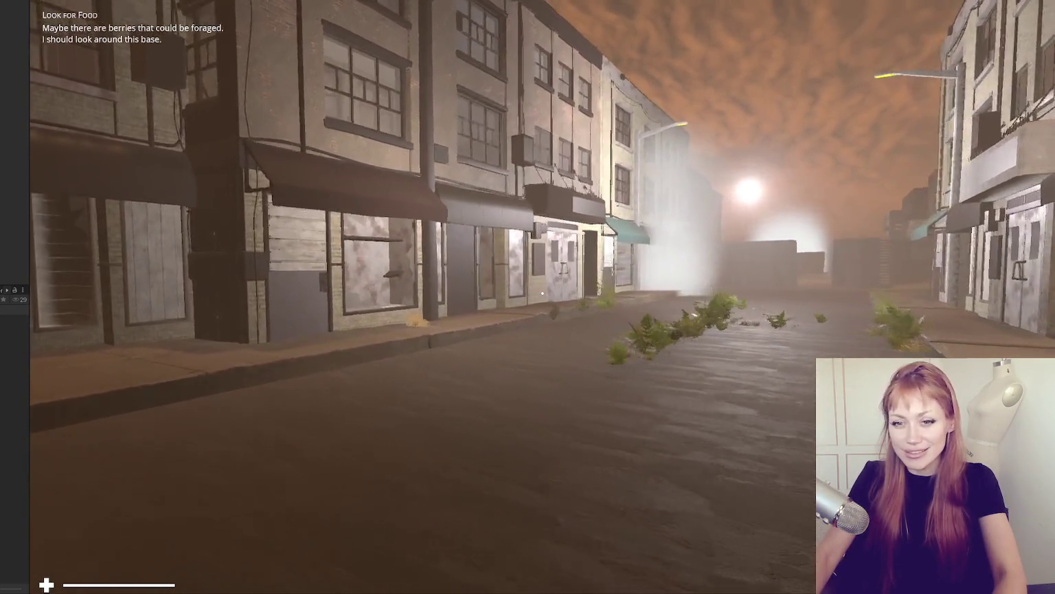
key(Escape)
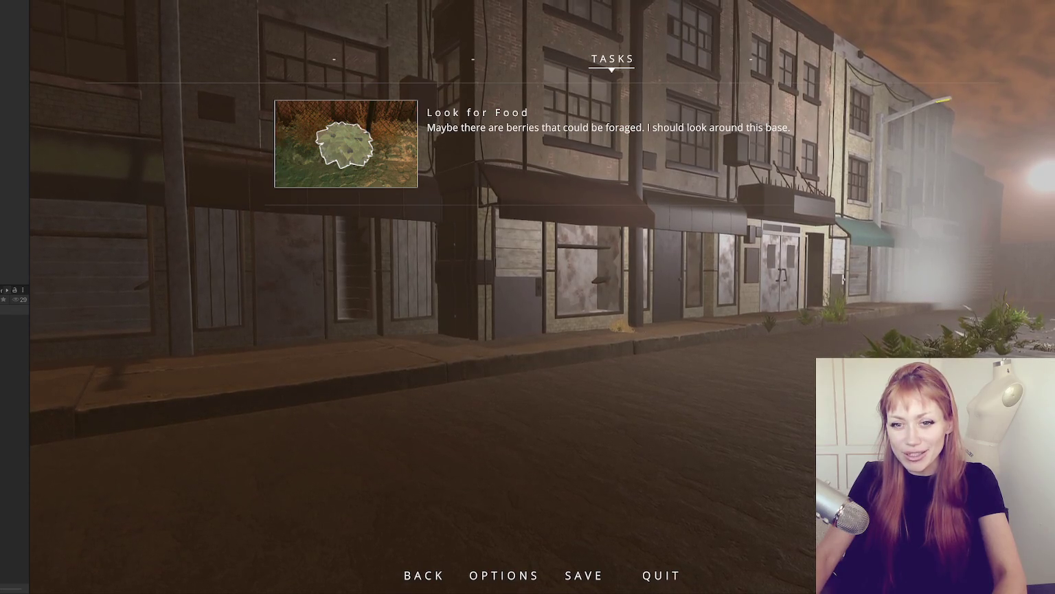
key(Escape)
Step: Resume walking along the street and run down the alley between the sheds to the fence
key(w)
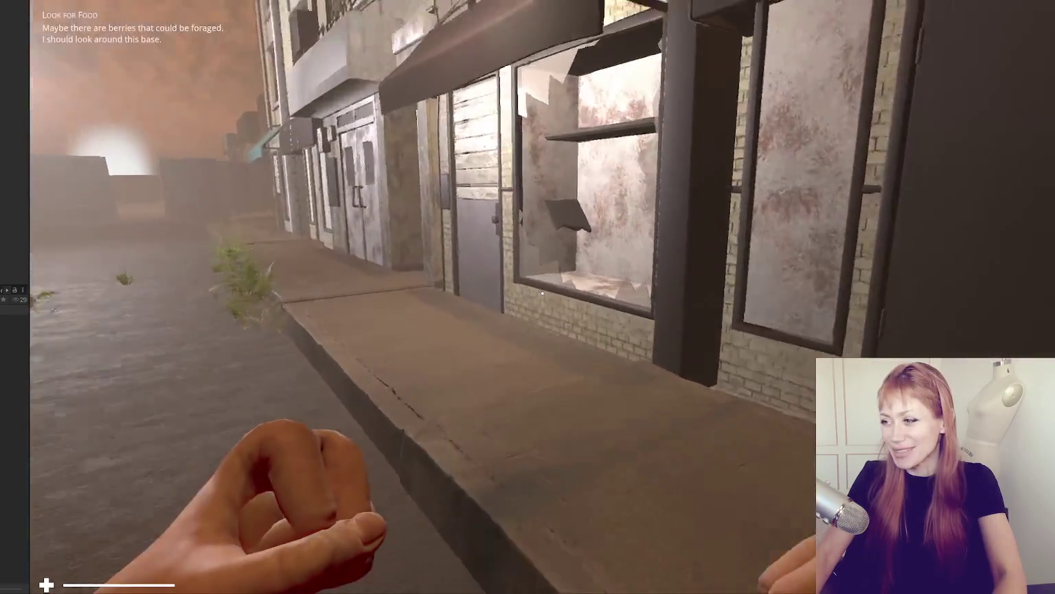
key(w)
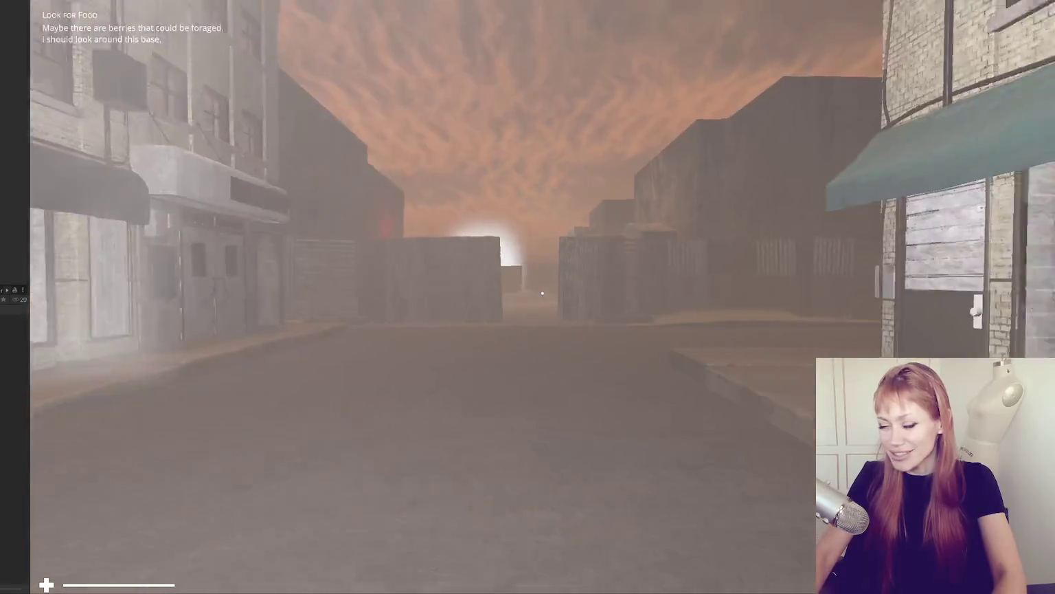
key(Escape)
key(Escape)
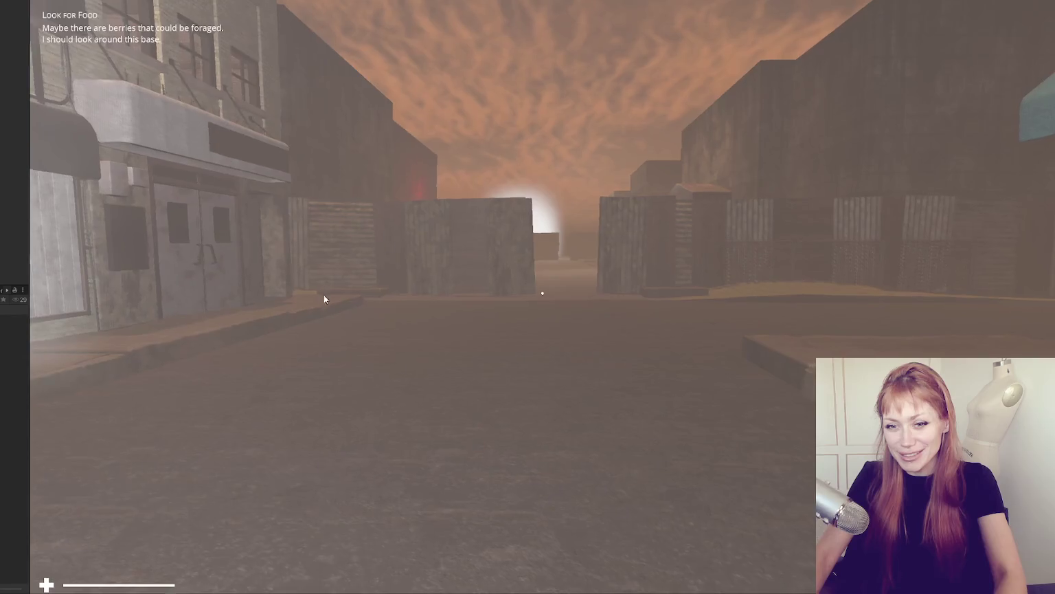
key(shift+w)
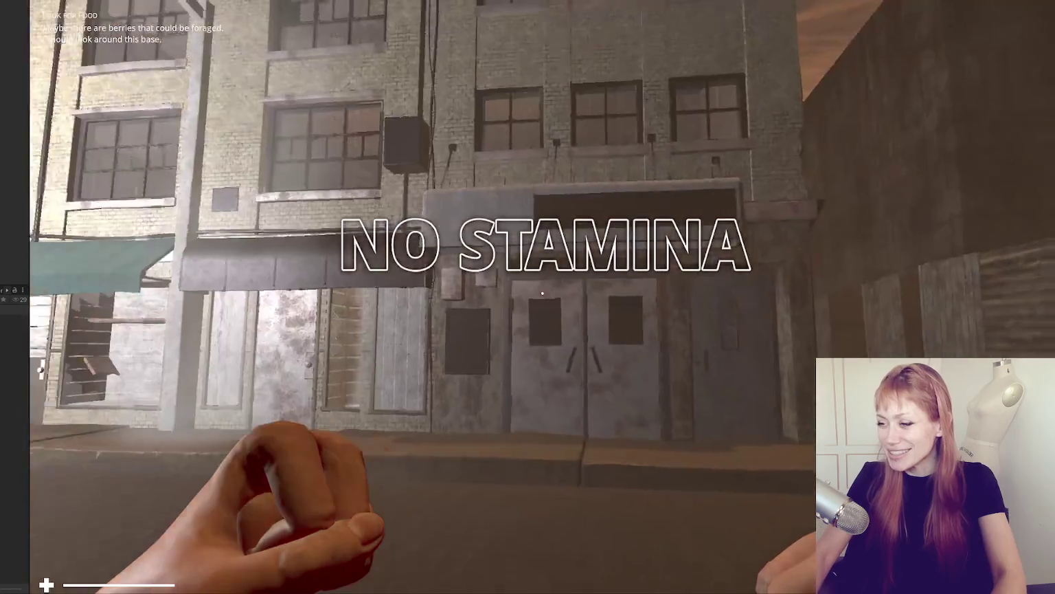
key(w)
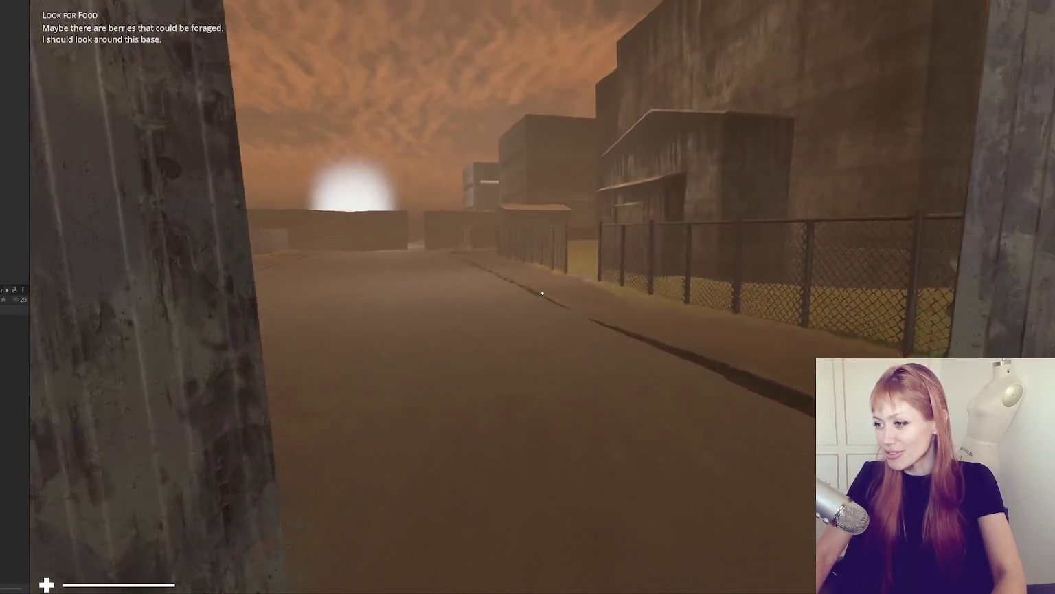
key(w)
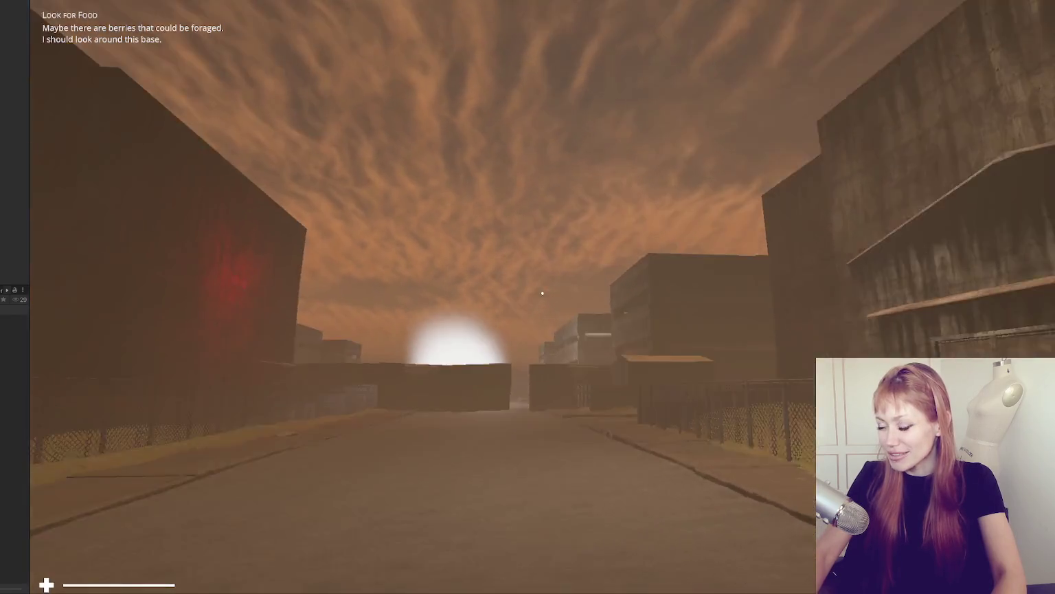
Step: Walk through the gap between walls and down the foggy street to the far wall and gate
key(w)
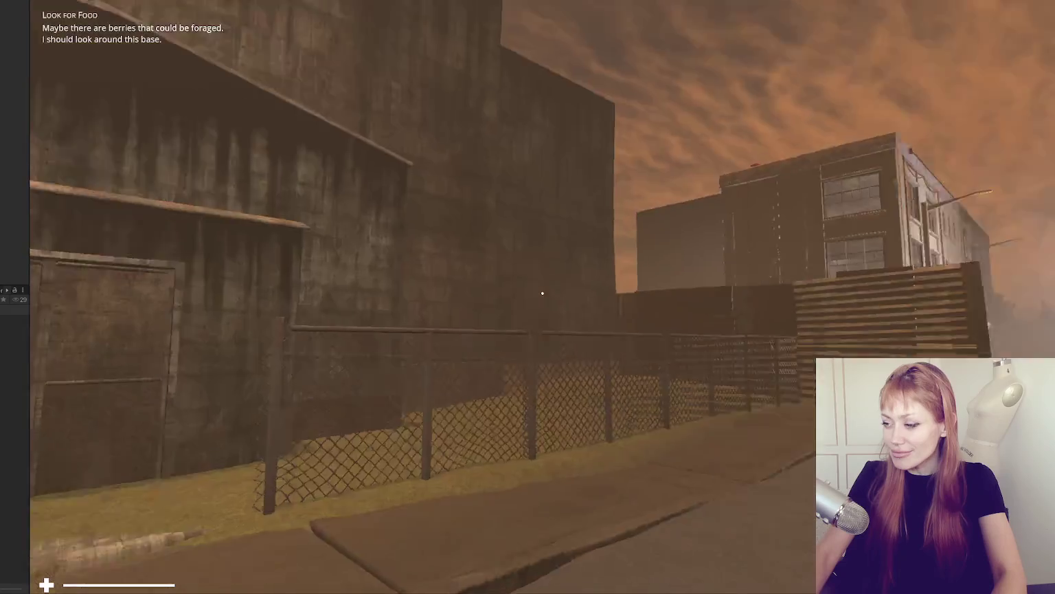
key(w)
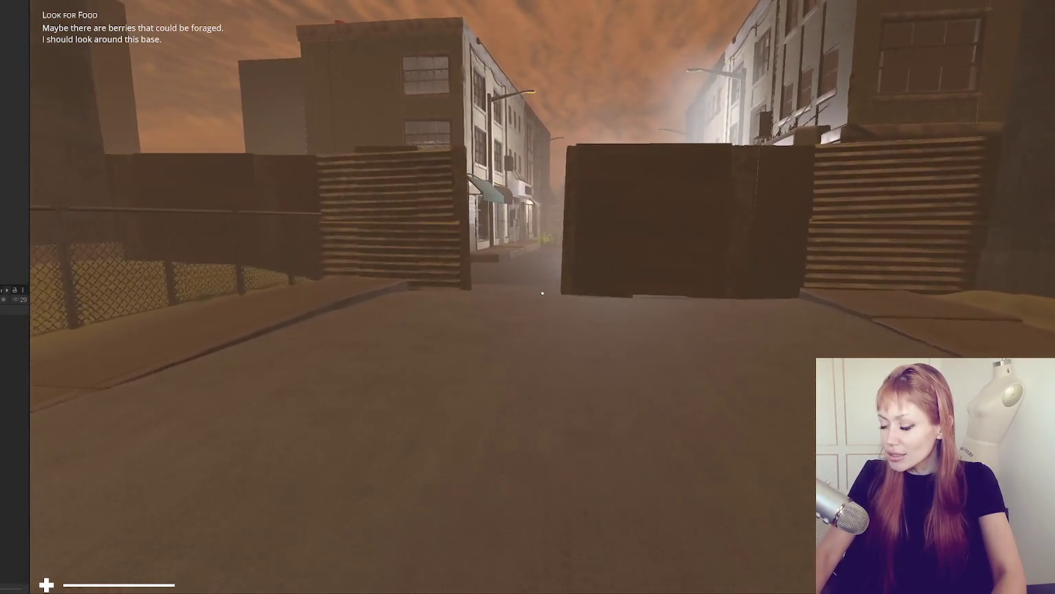
key(w)
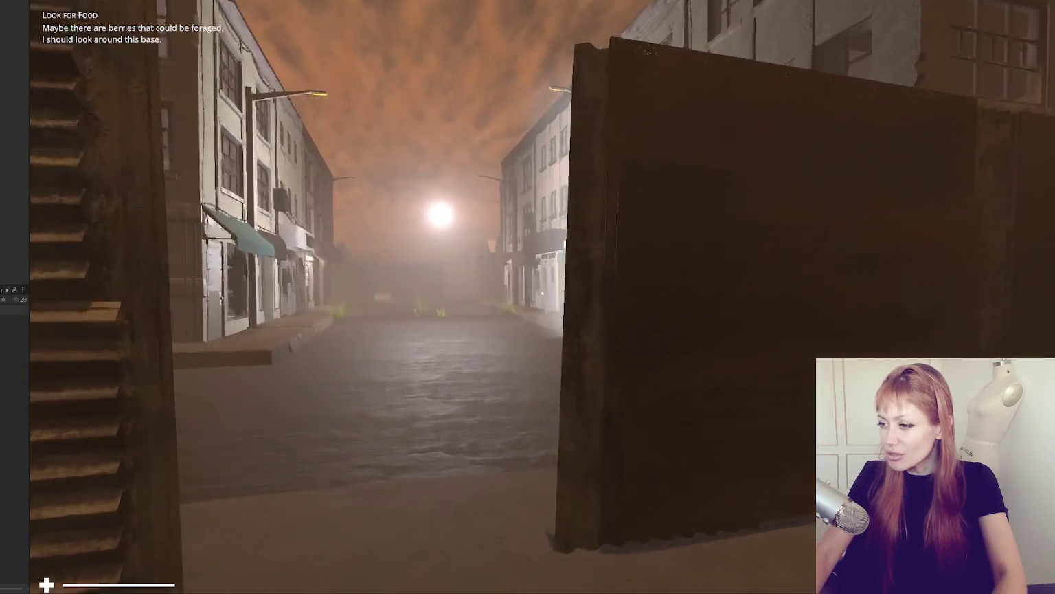
key(w)
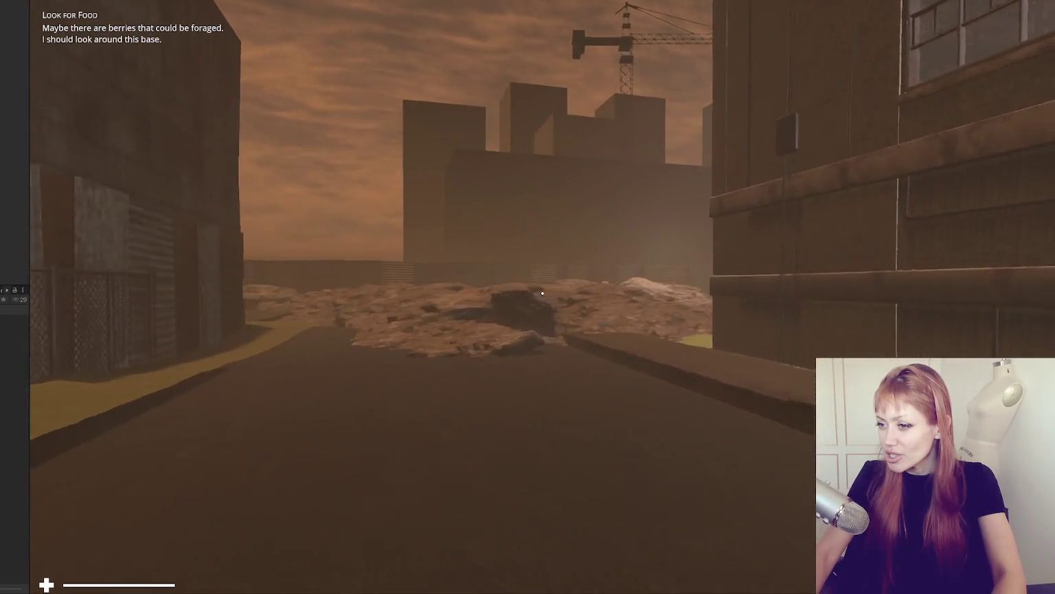
key(w)
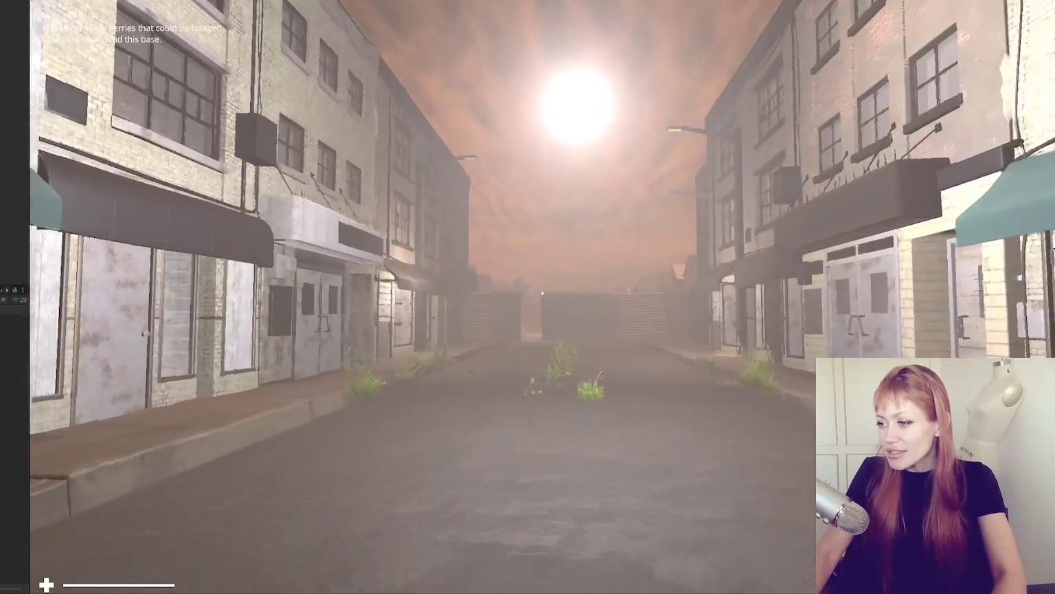
key(w)
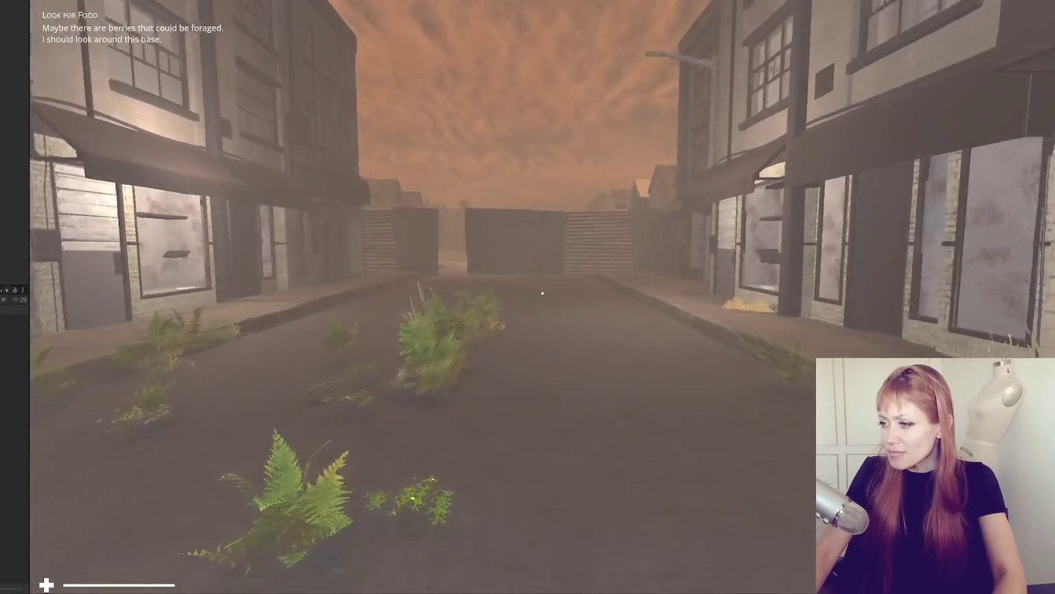
key(w)
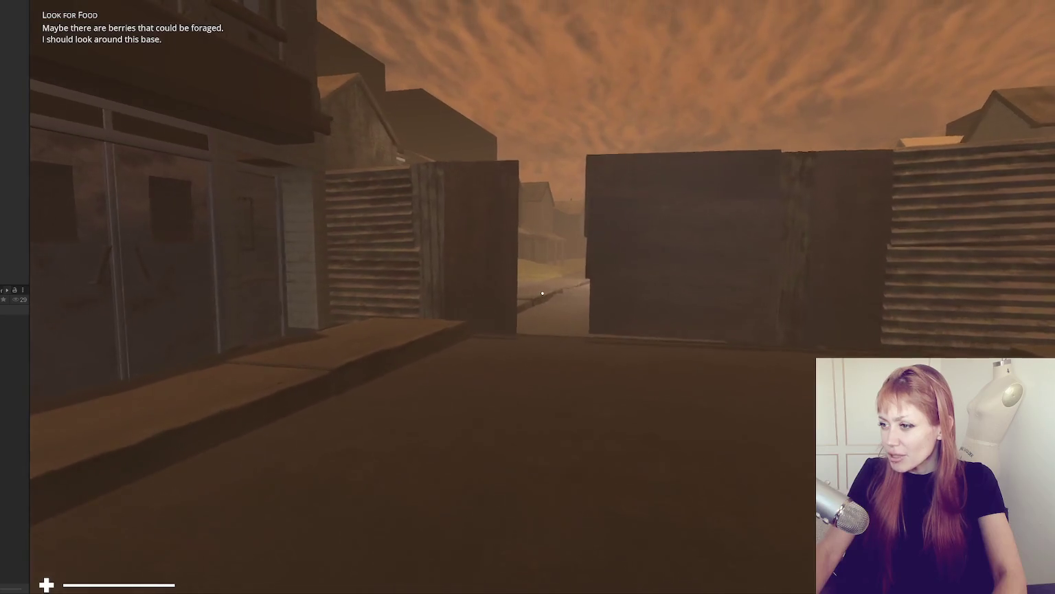
Step: Walk onto the open street, between the buildings, and through the two walls down the long street
key(w)
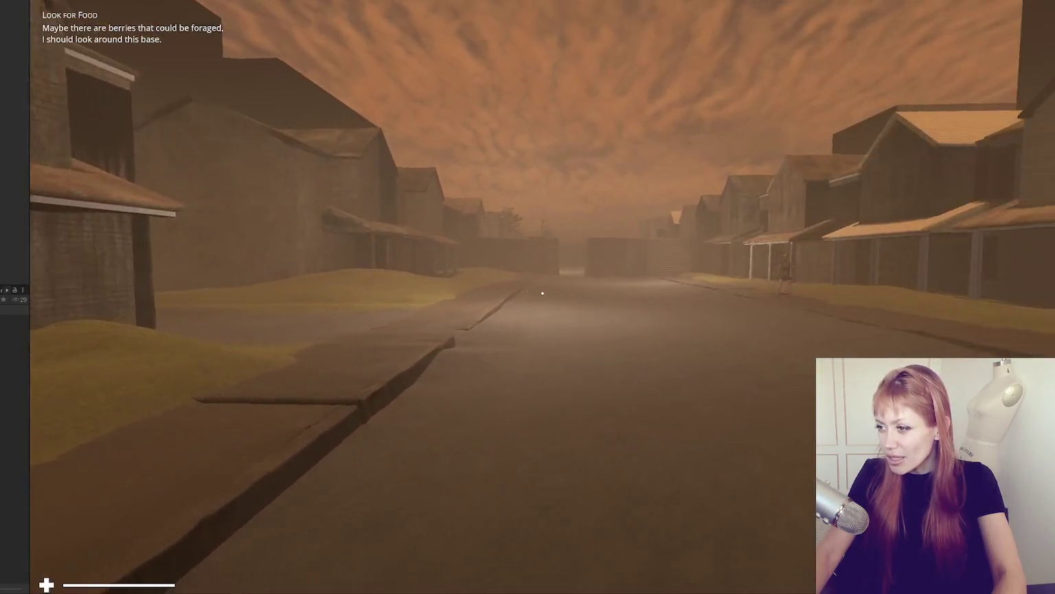
key(w)
mouse_move(542, 293)
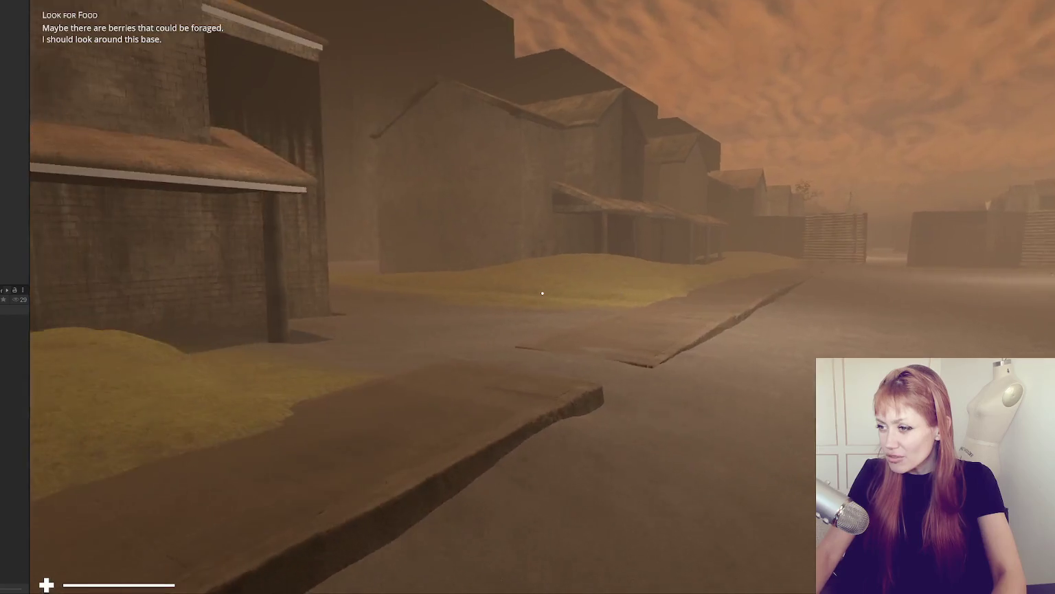
key(w)
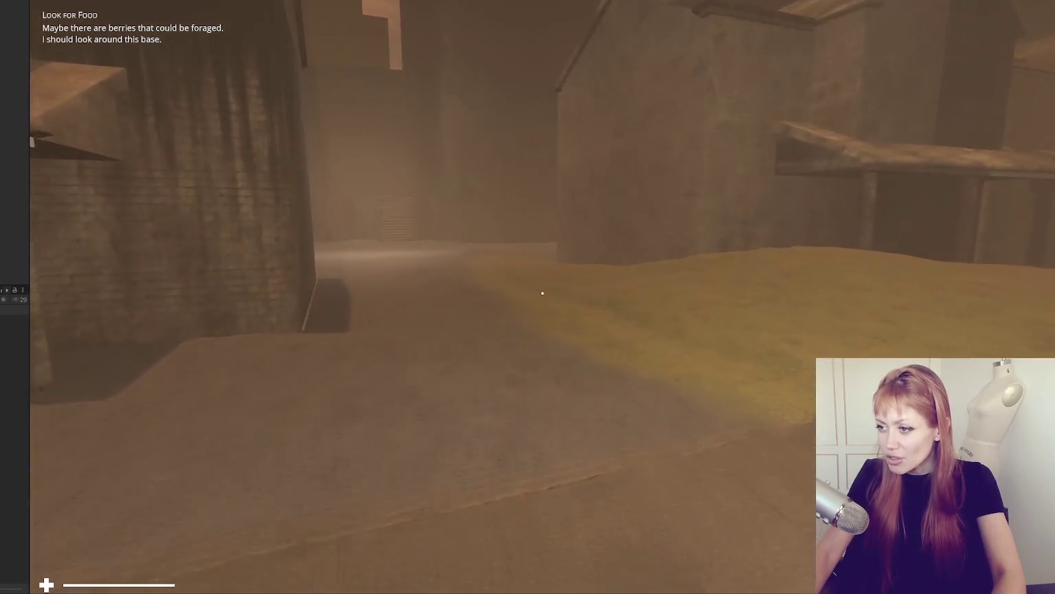
key(w)
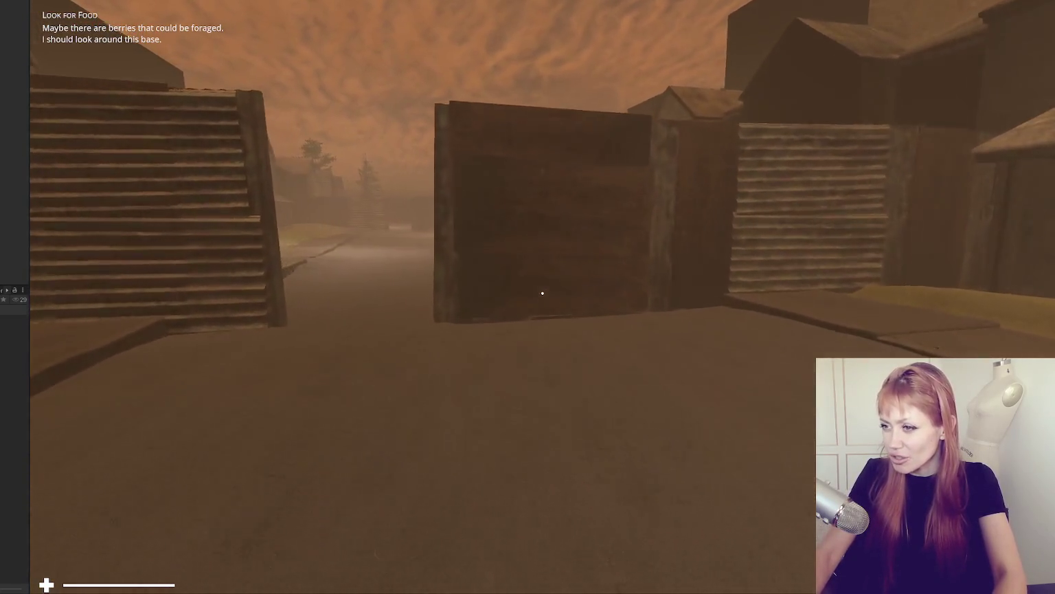
key(shift+w)
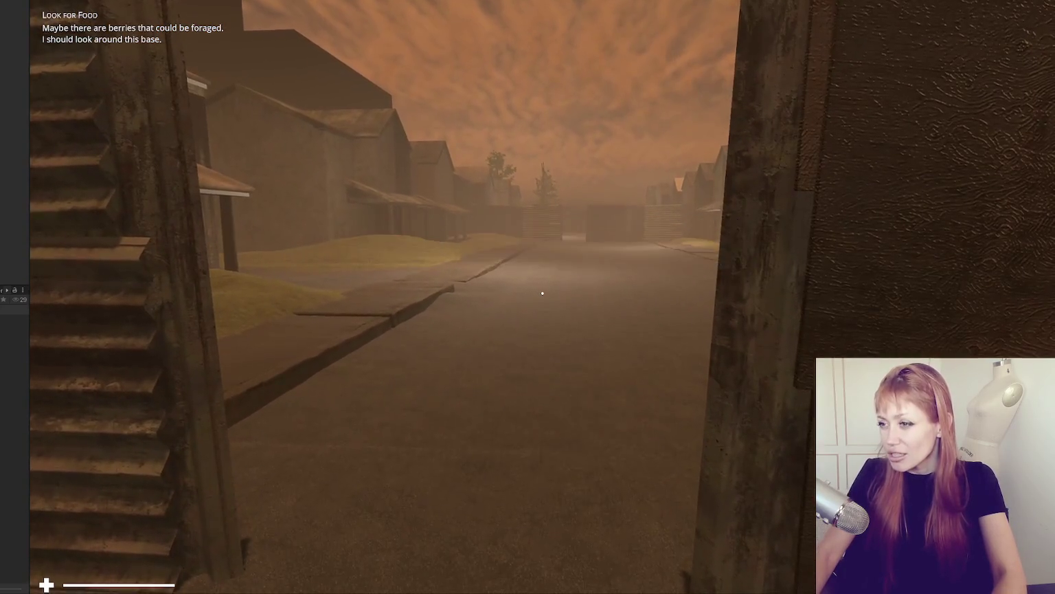
key(w)
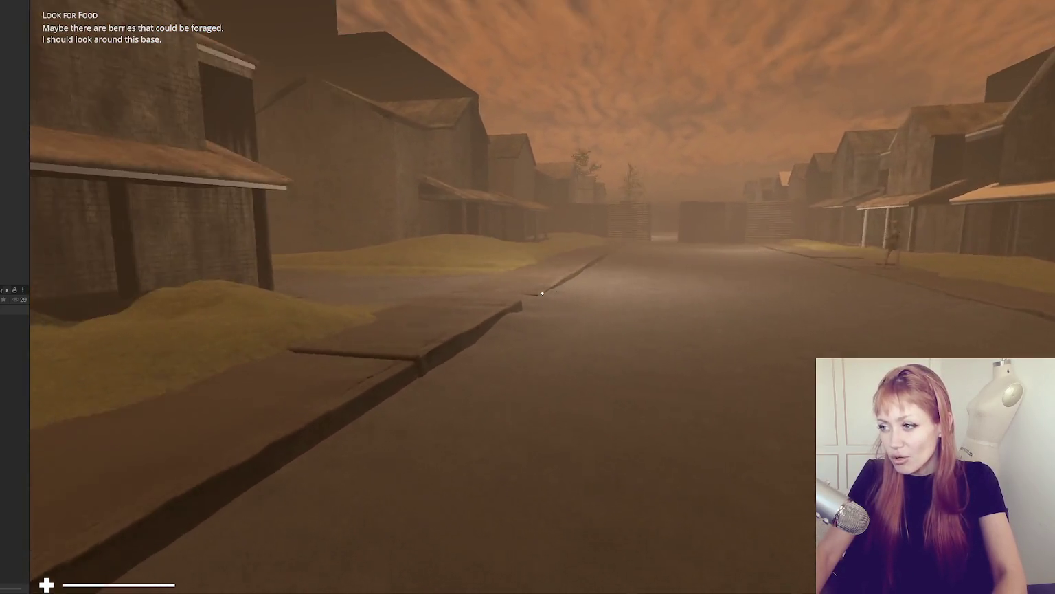
key(w)
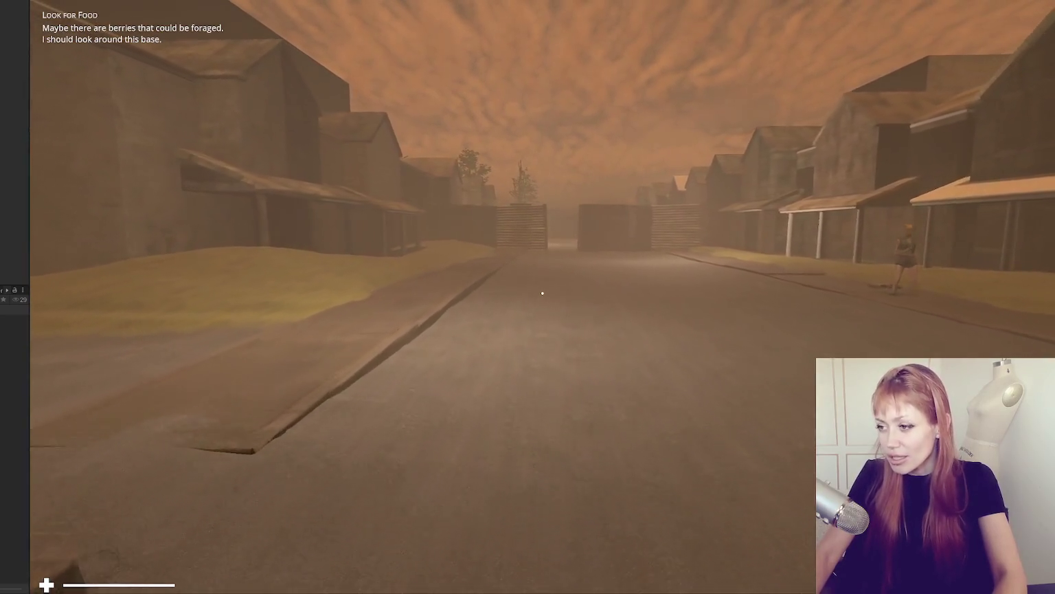
Step: Walk through the fence gap, down the house-lined street, and into the fence corridor
key(w)
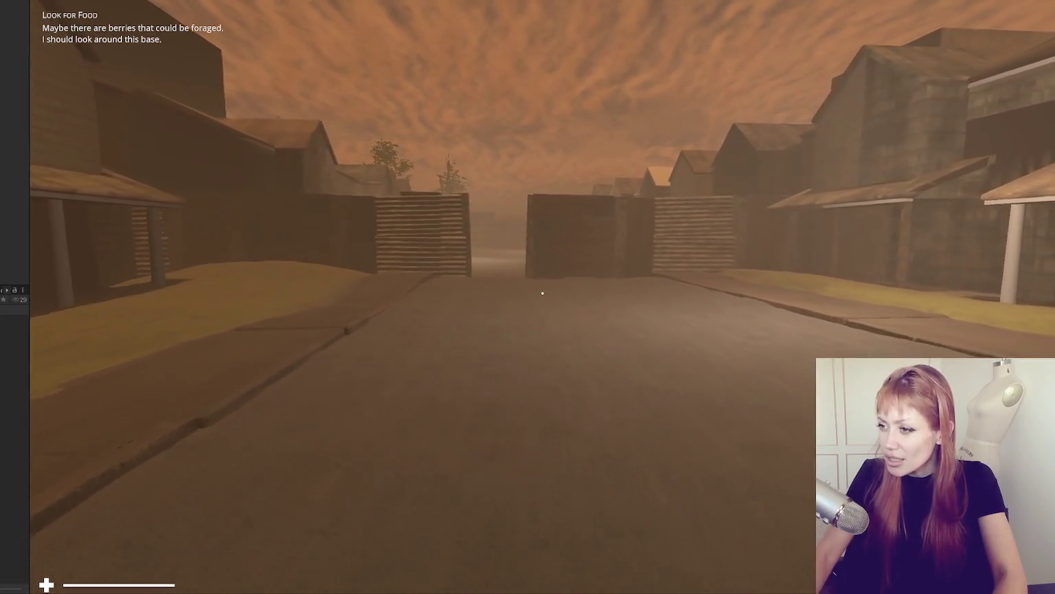
key(w)
key(w)
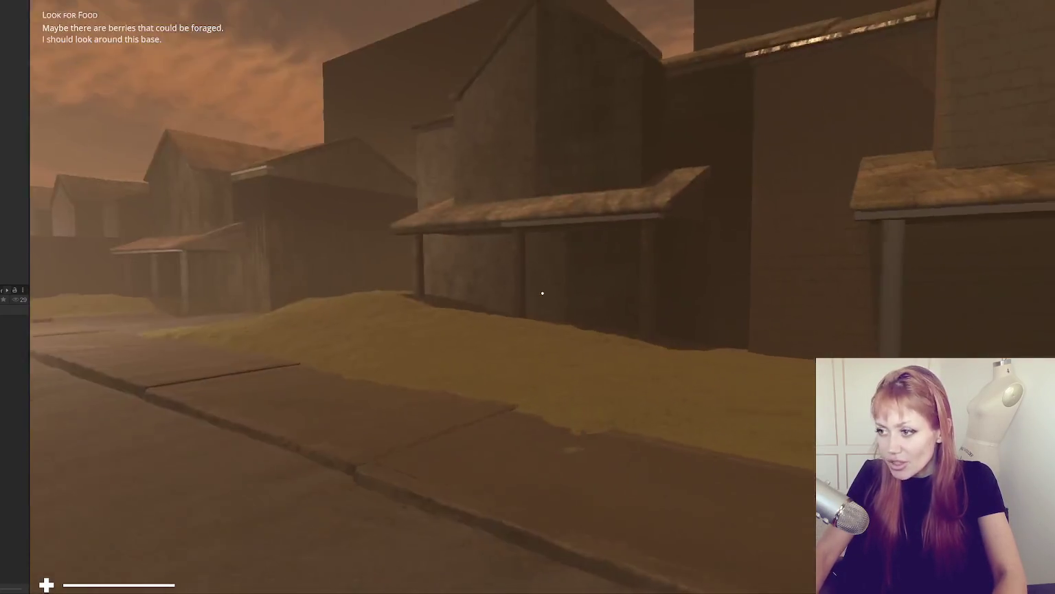
key(w)
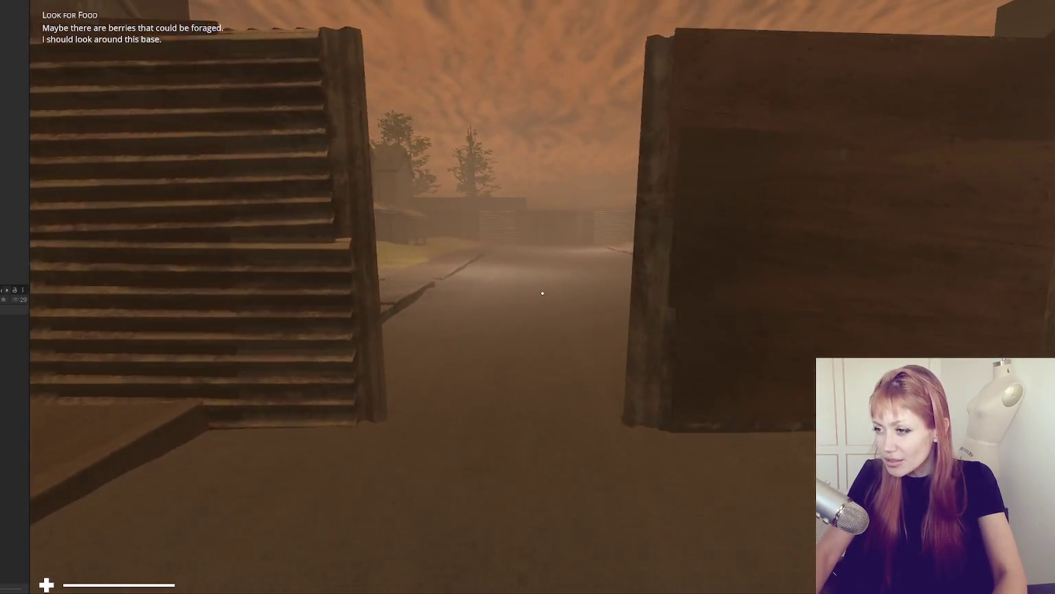
key(w)
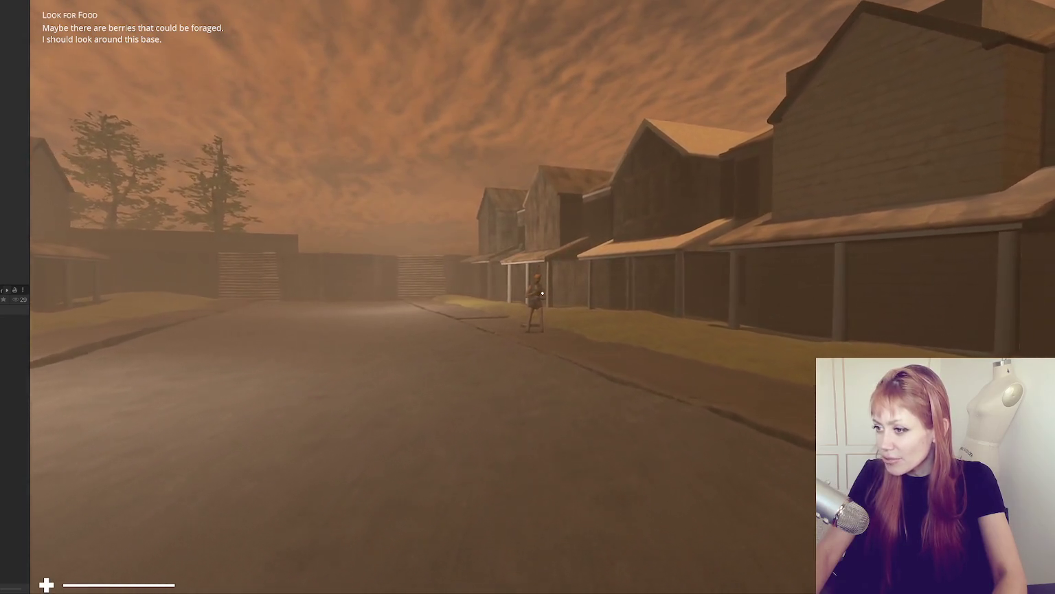
key(w)
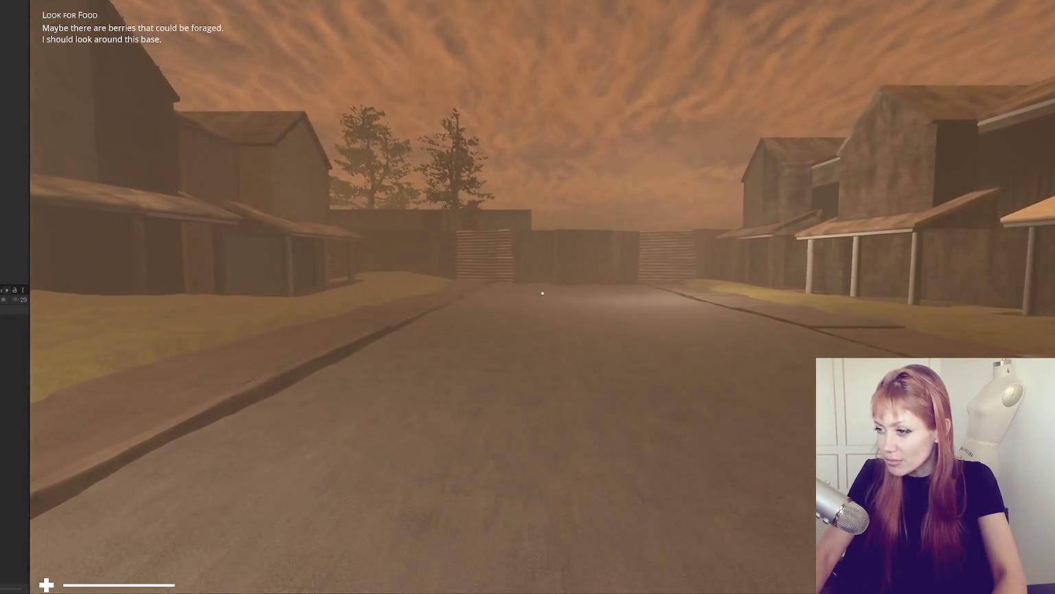
key(w)
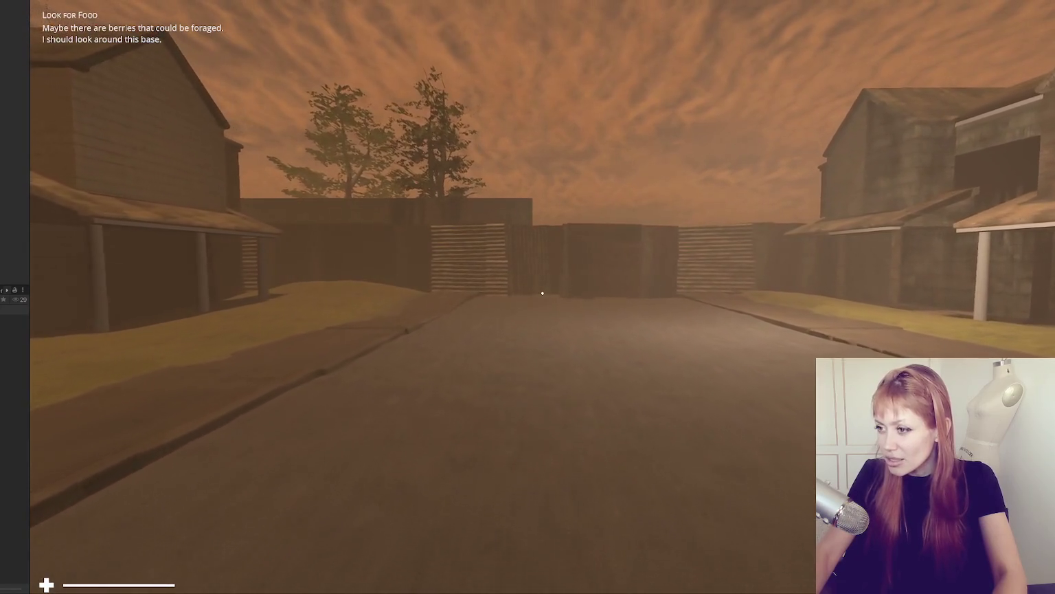
key(w)
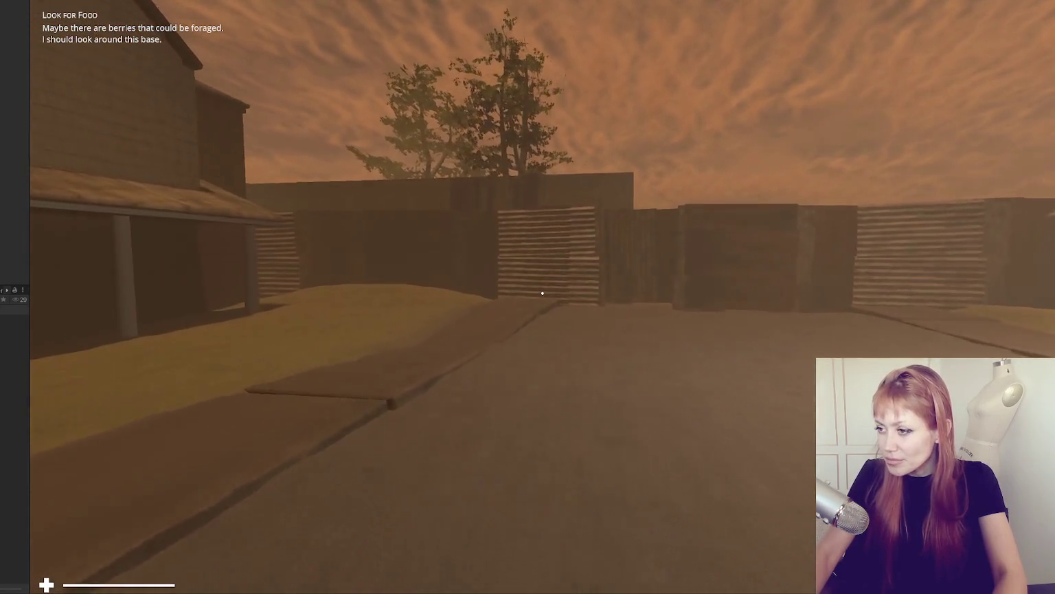
key(w)
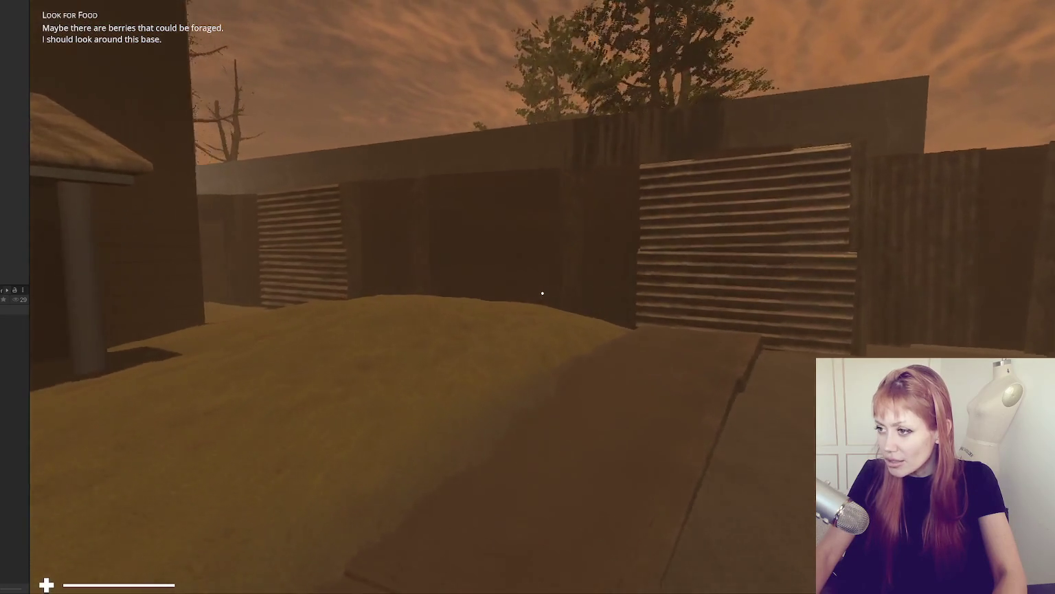
key(w)
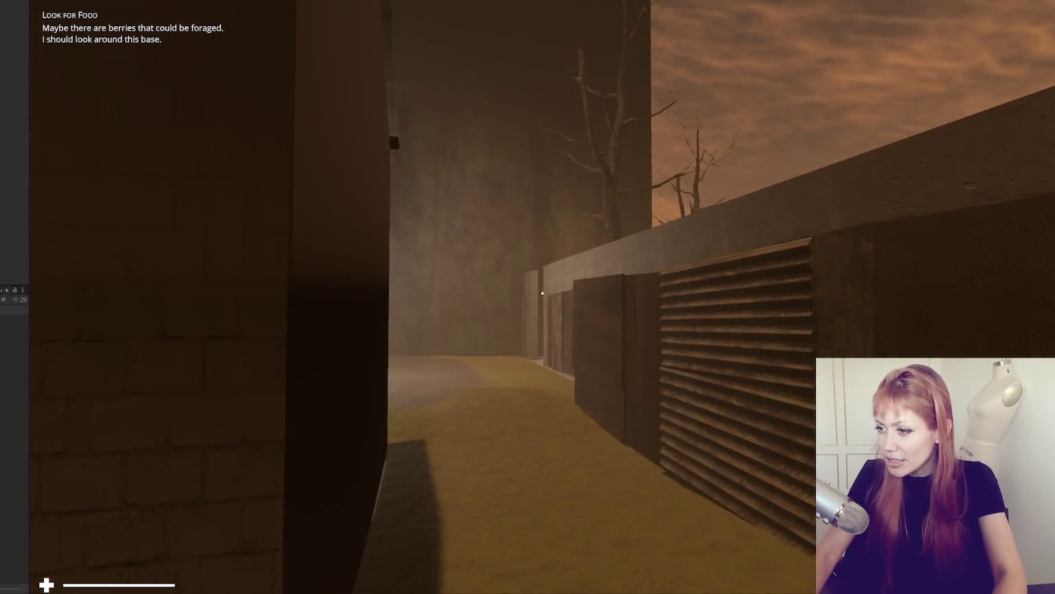
Step: Follow the sandy corridor through the passage to the lamppost street, check tasks, then stop Play mode
key(w)
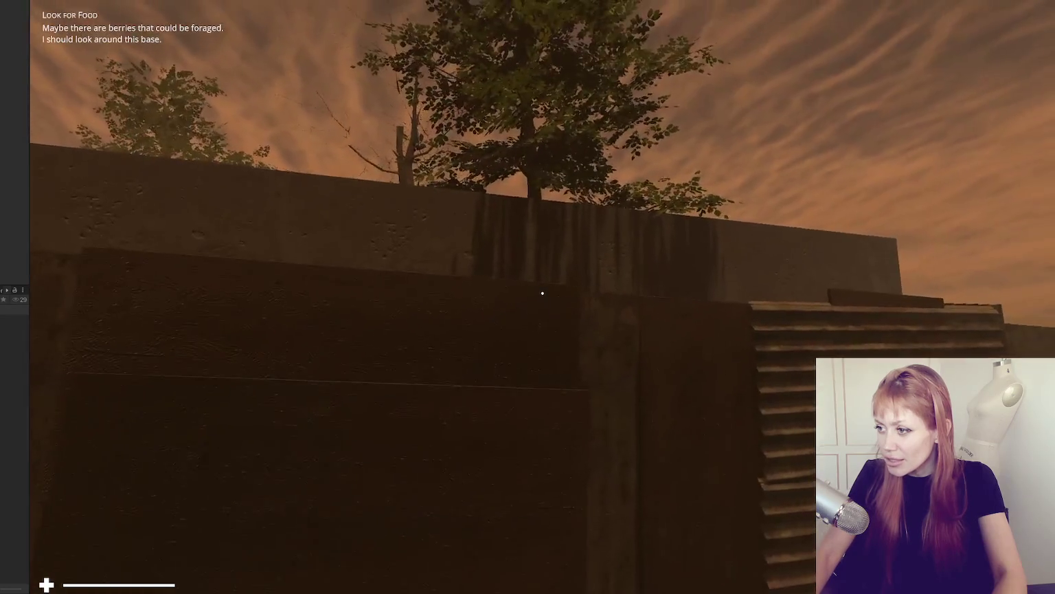
key(w)
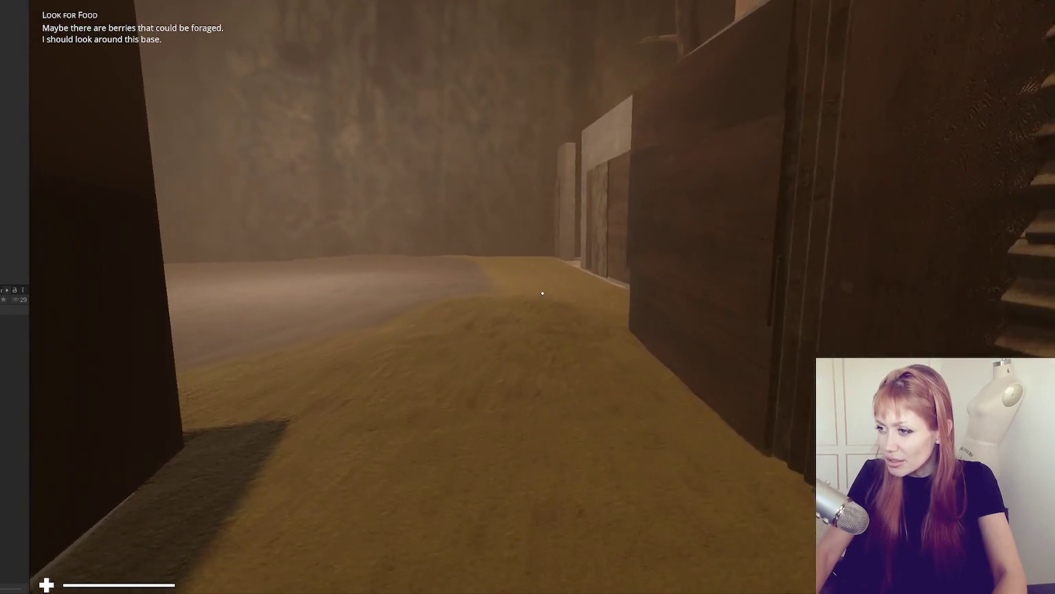
key(w)
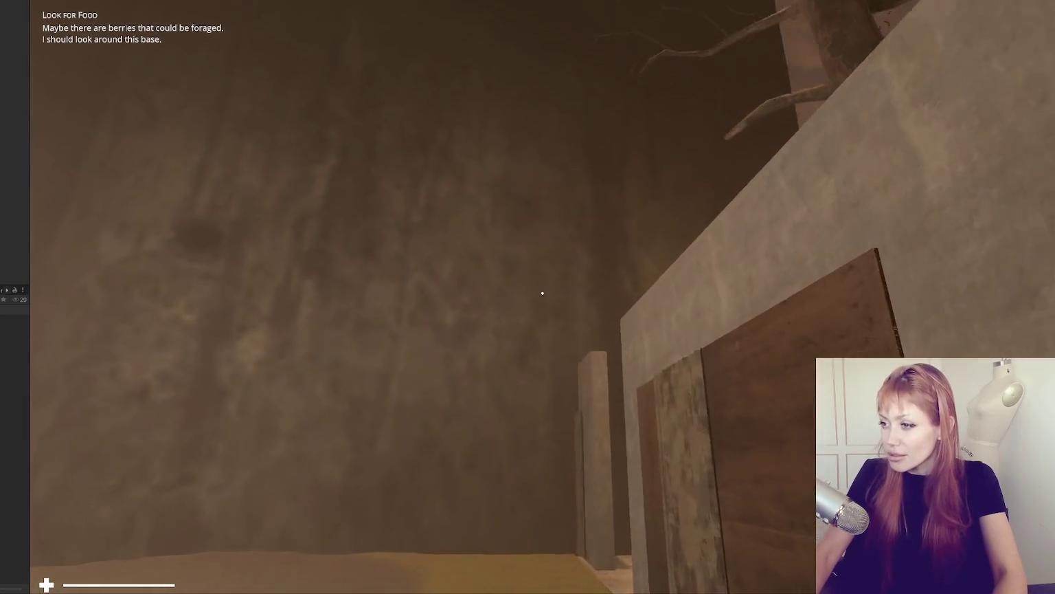
key(w)
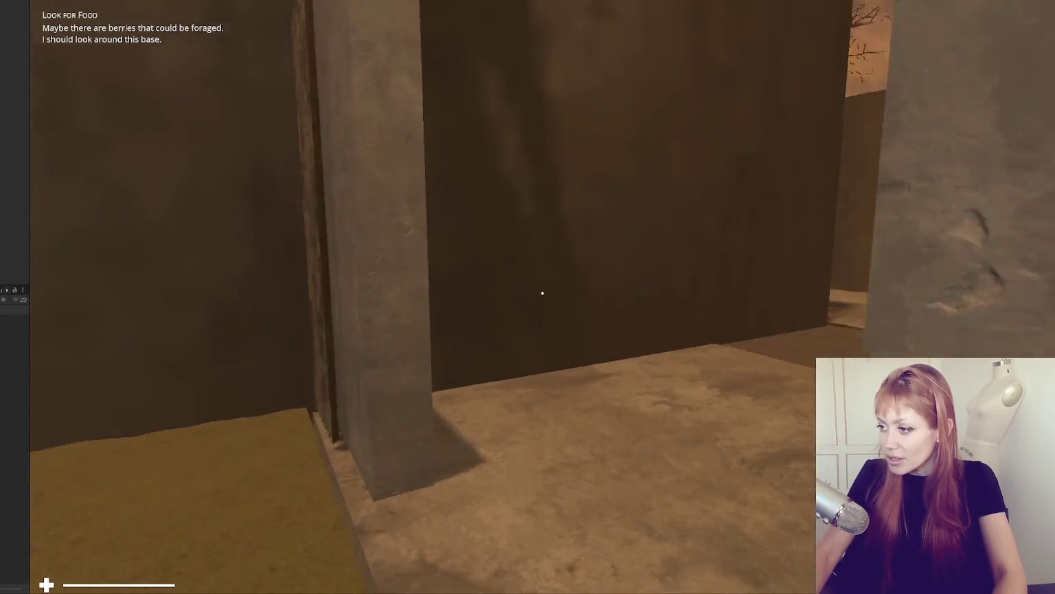
key(w)
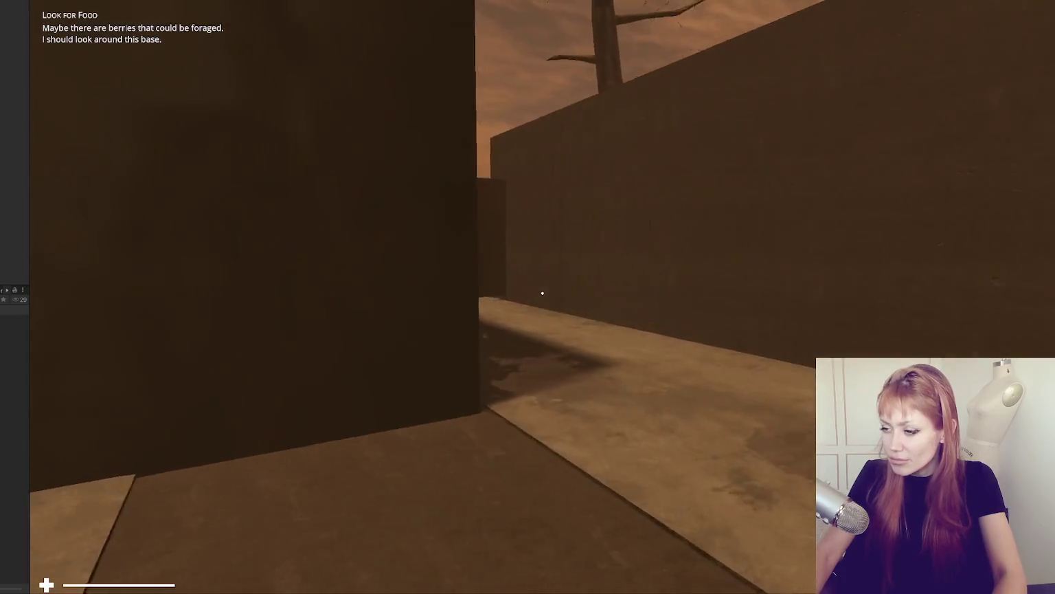
key(w)
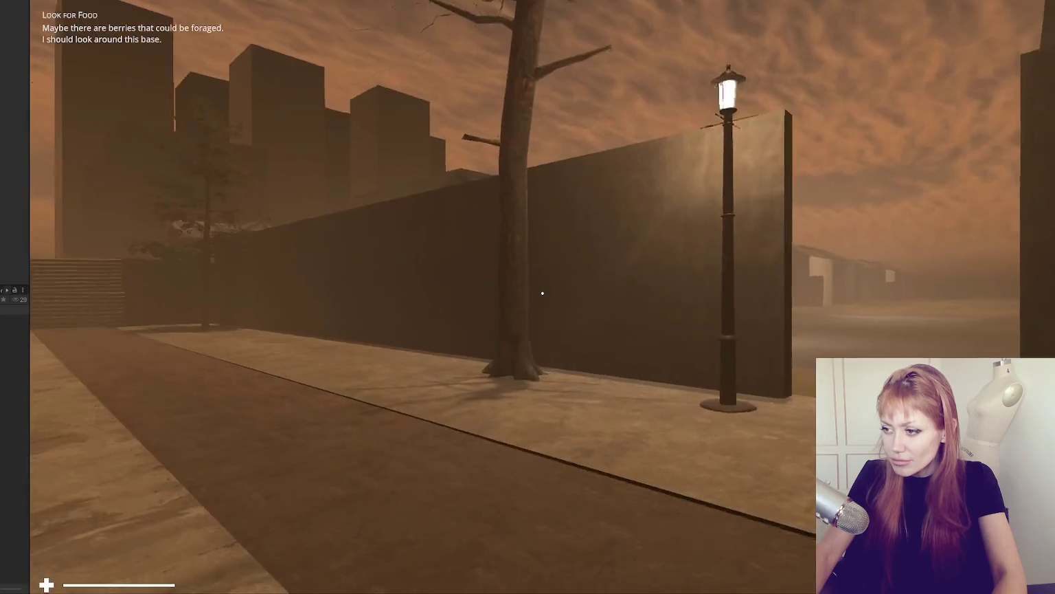
key(w)
key(Escape)
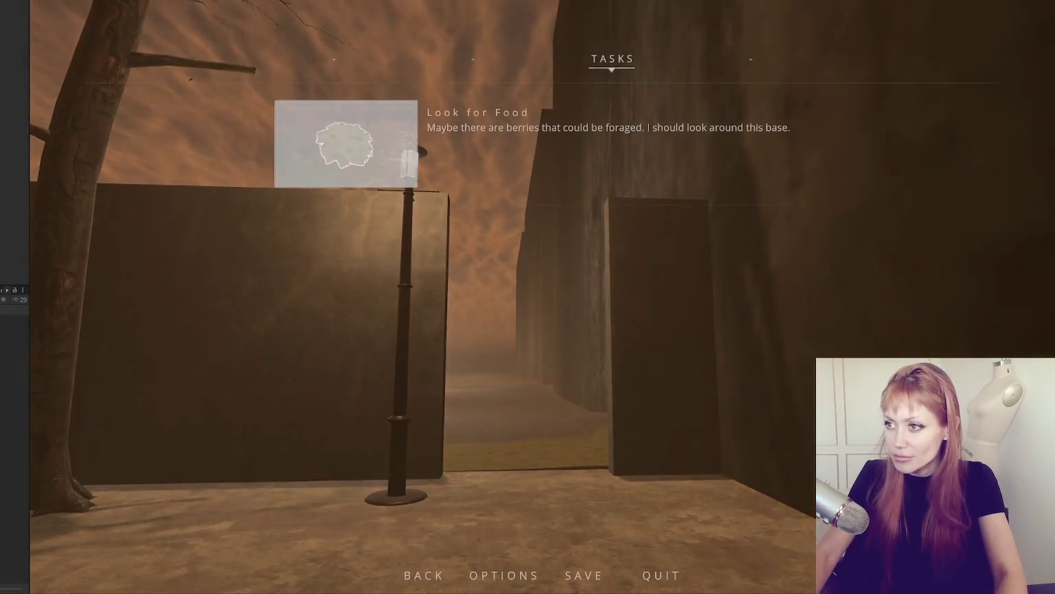
key(ctrl+p)
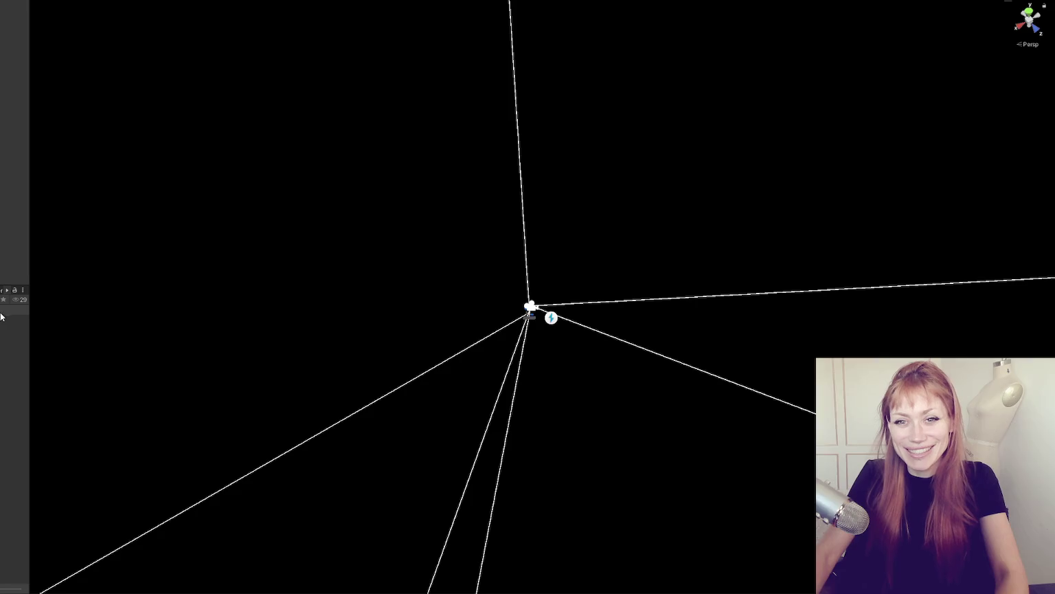
Step: Slide the front and back concrete street walls further along the road
mouse_move(29, 323)
mouse_down()
mouse_move(283, 335)
mouse_move(227, 343)
mouse_up()
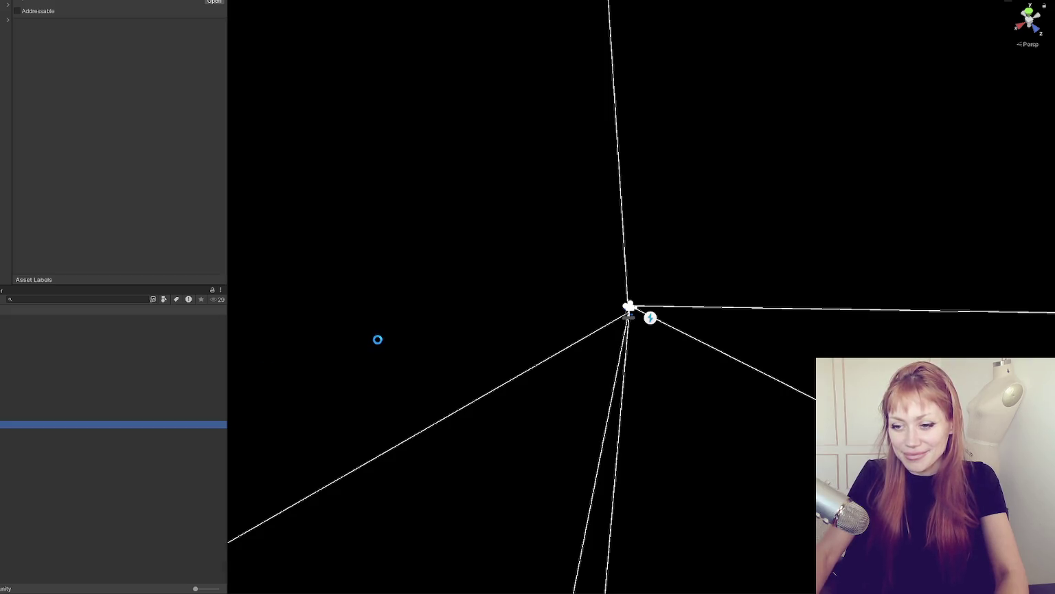
mouse_move(495, 240)
mouse_down()
mouse_move(443, 78)
mouse_move(911, 296)
mouse_move(791, 285)
mouse_up()
click(797, 281)
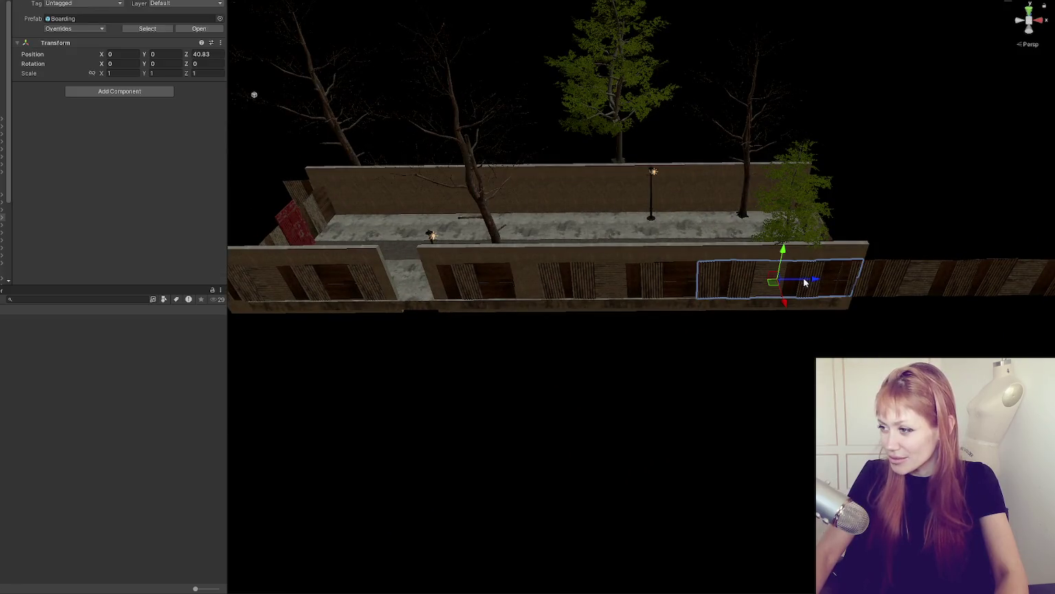
click(813, 291)
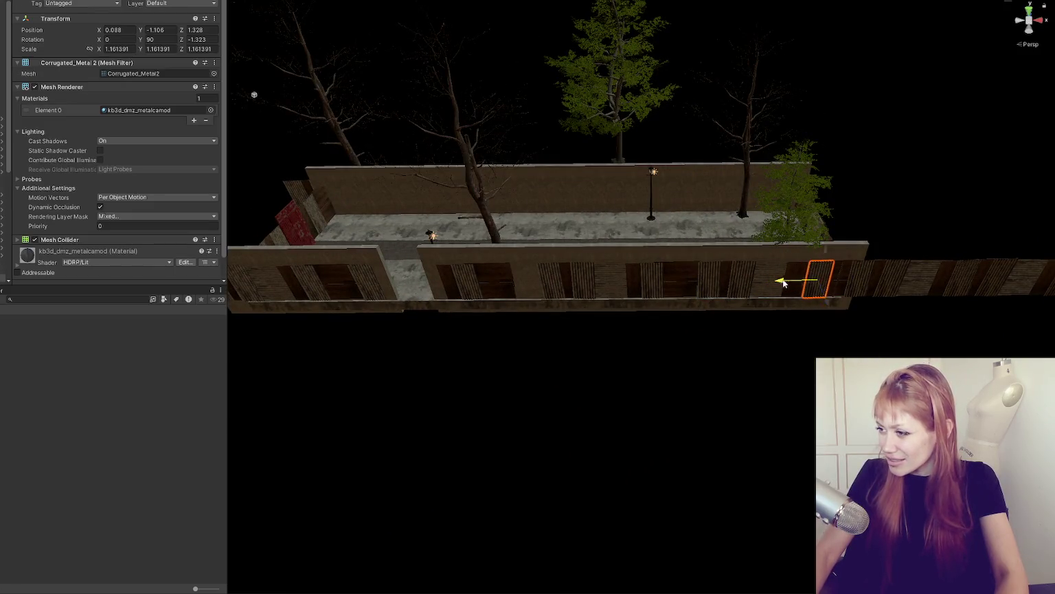
click(781, 285)
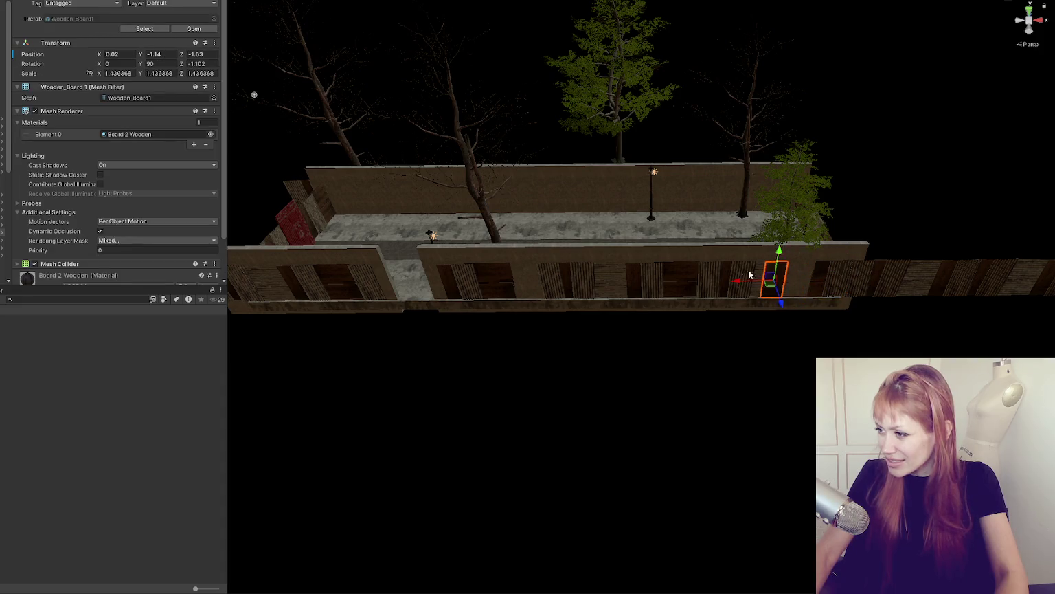
click(795, 255)
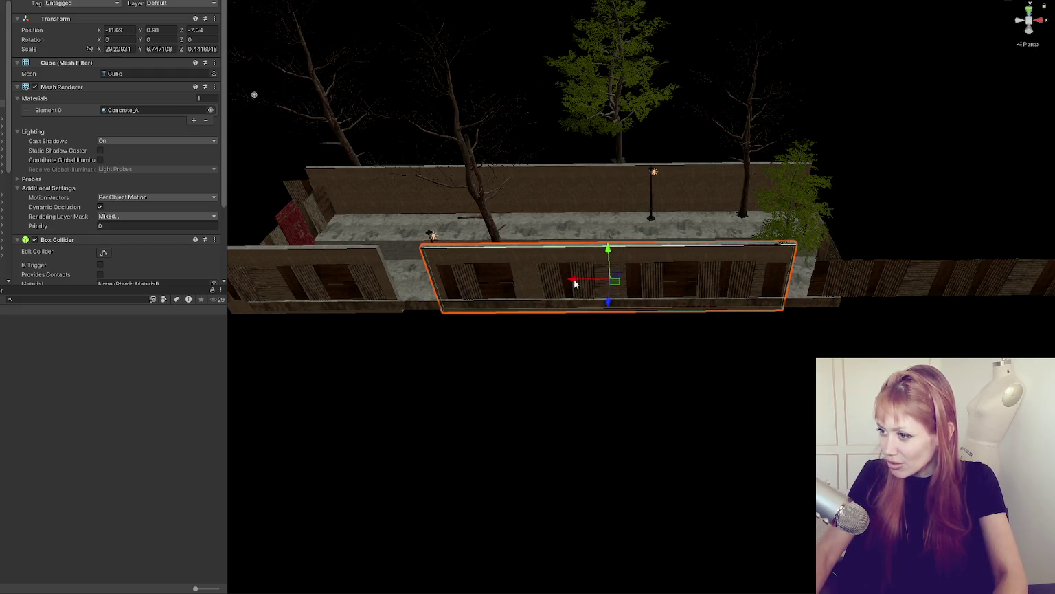
drag(576, 280, 1038, 289)
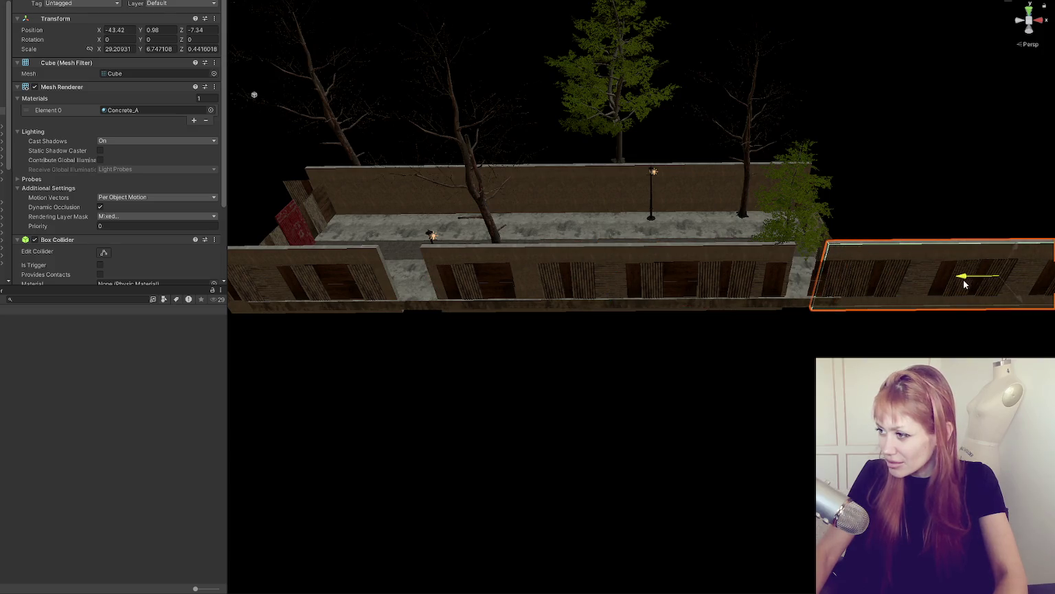
click(663, 177)
click(507, 199)
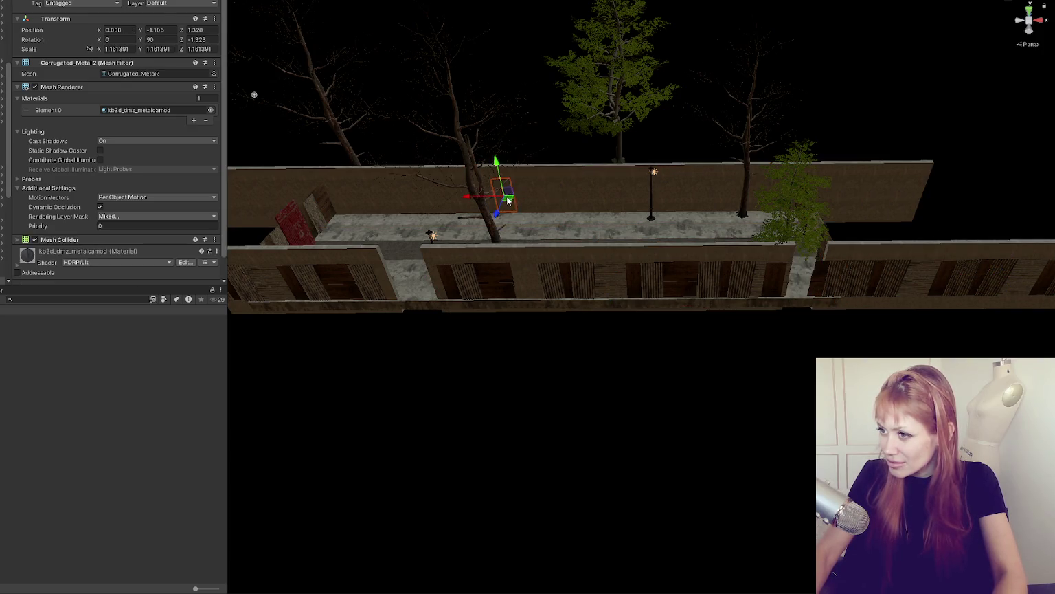
click(501, 193)
drag(520, 198, 626, 199)
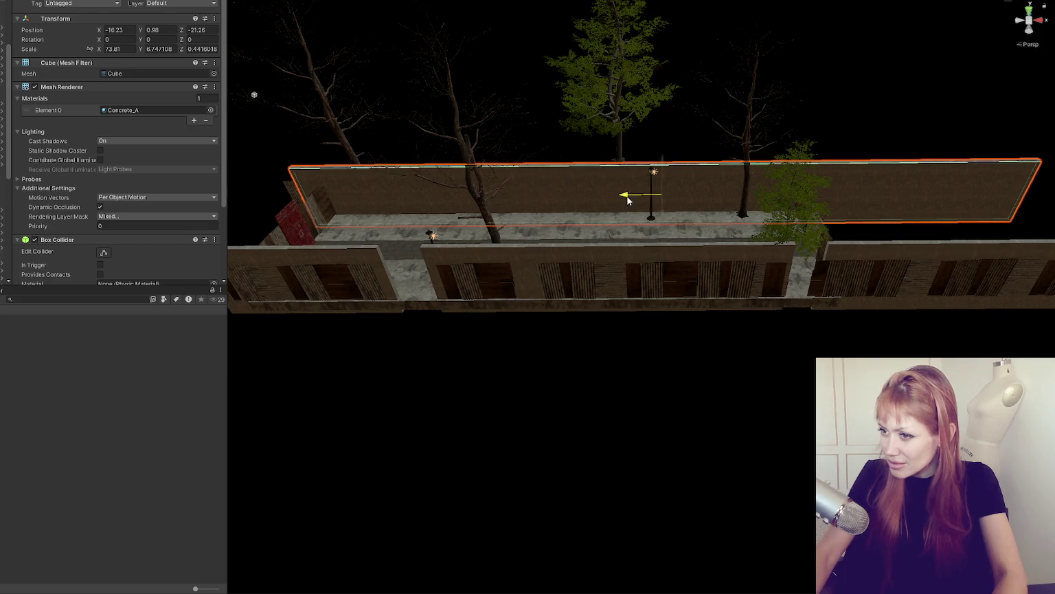
Step: Widen both walkway floor pieces to X scale 71.94 at X position -17.08
click(657, 229)
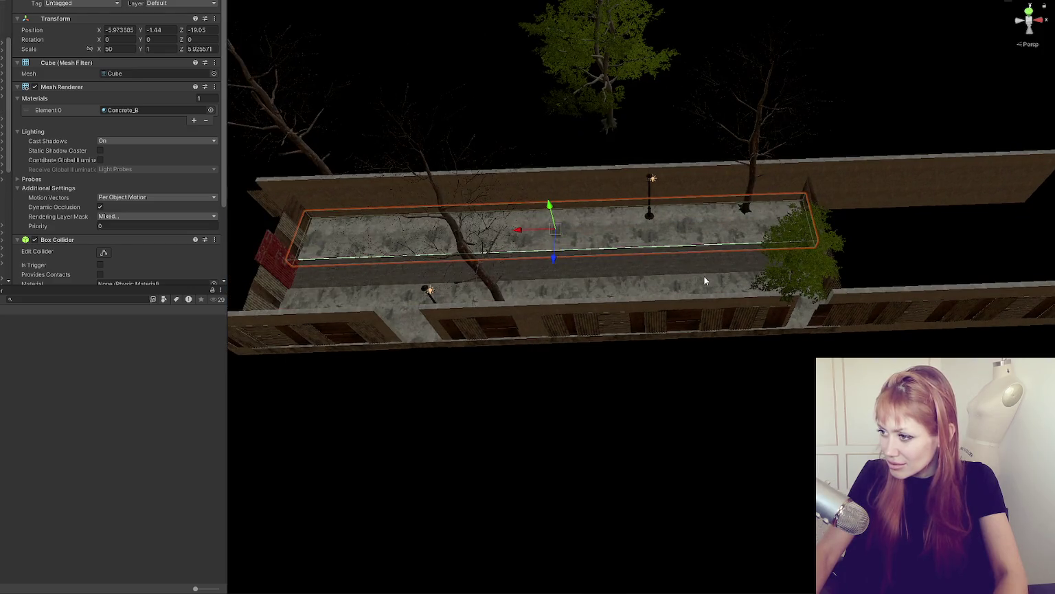
shift+click(705, 277)
mouse_move(517, 272)
mouse_down()
mouse_move(500, 279)
mouse_move(634, 270)
mouse_move(956, 162)
mouse_up()
scroll(650, 265, up, 2)
drag(934, 154, 694, 184)
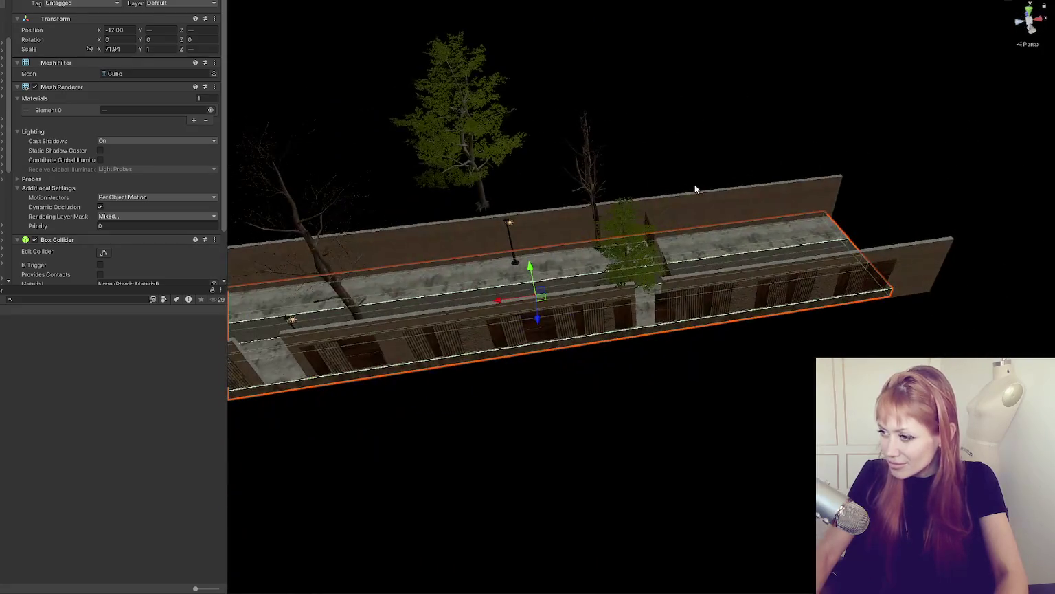
Step: Reposition the beech tree along the walled path
click(624, 279)
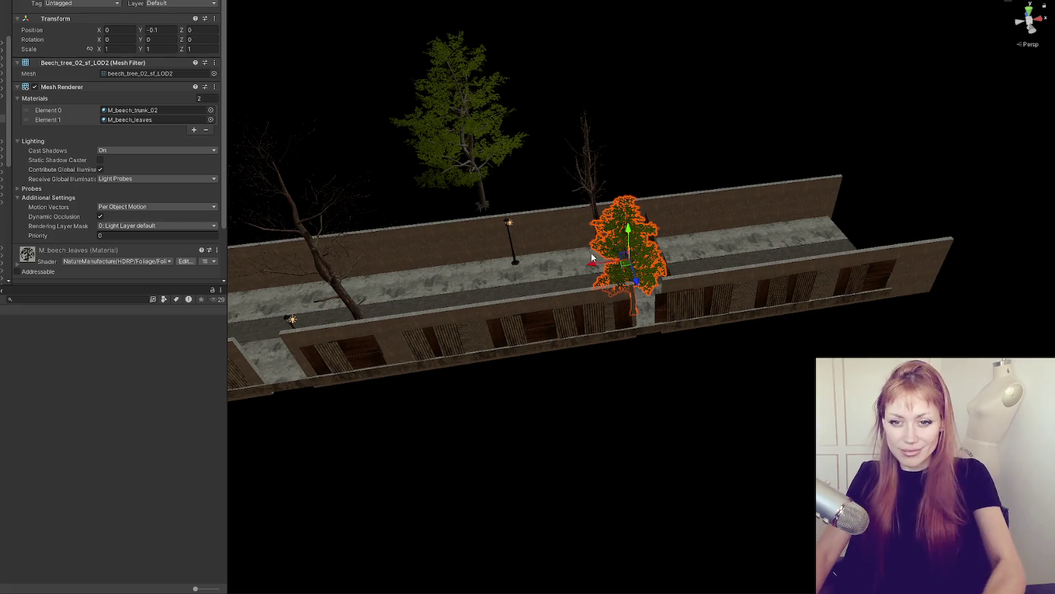
key(f)
drag(624, 278, 776, 280)
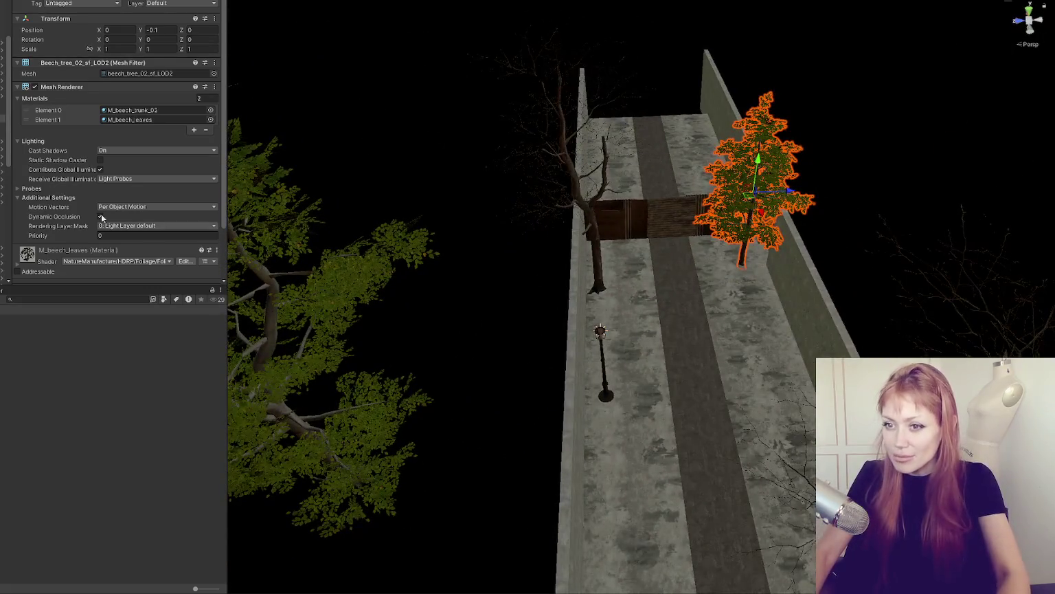
click(752, 220)
key(f)
scroll(695, 275, down, 2)
mouse_move(675, 293)
mouse_down()
mouse_move(373, 331)
mouse_move(385, 354)
mouse_move(668, 270)
mouse_up()
click(668, 269)
mouse_move(650, 331)
mouse_down()
mouse_move(649, 275)
mouse_move(647, 335)
mouse_move(680, 316)
mouse_move(653, 364)
mouse_move(660, 508)
mouse_move(601, 174)
mouse_up()
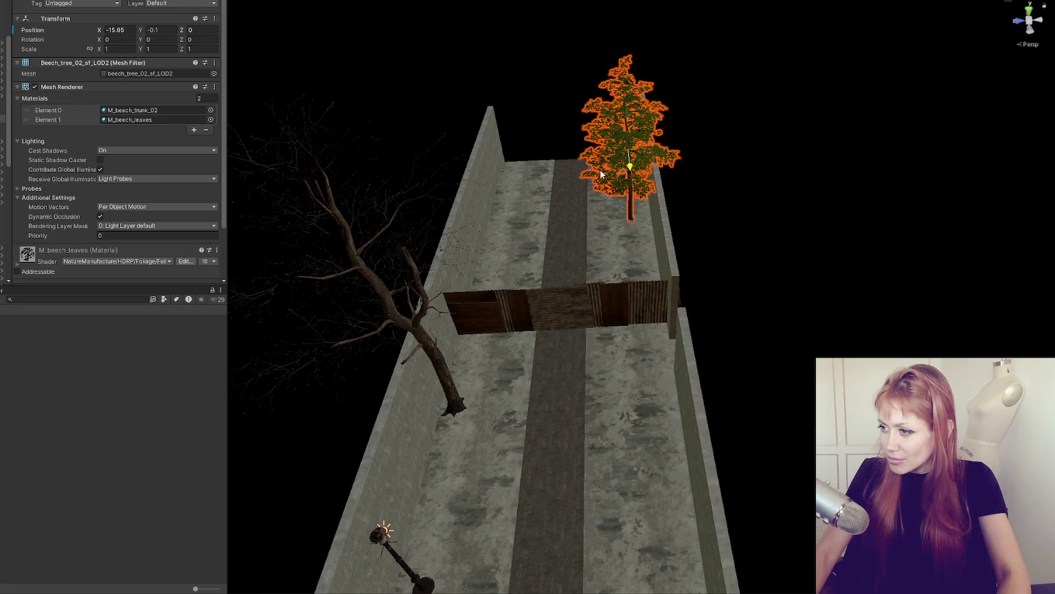
key(f)
scroll(659, 432, up, 5)
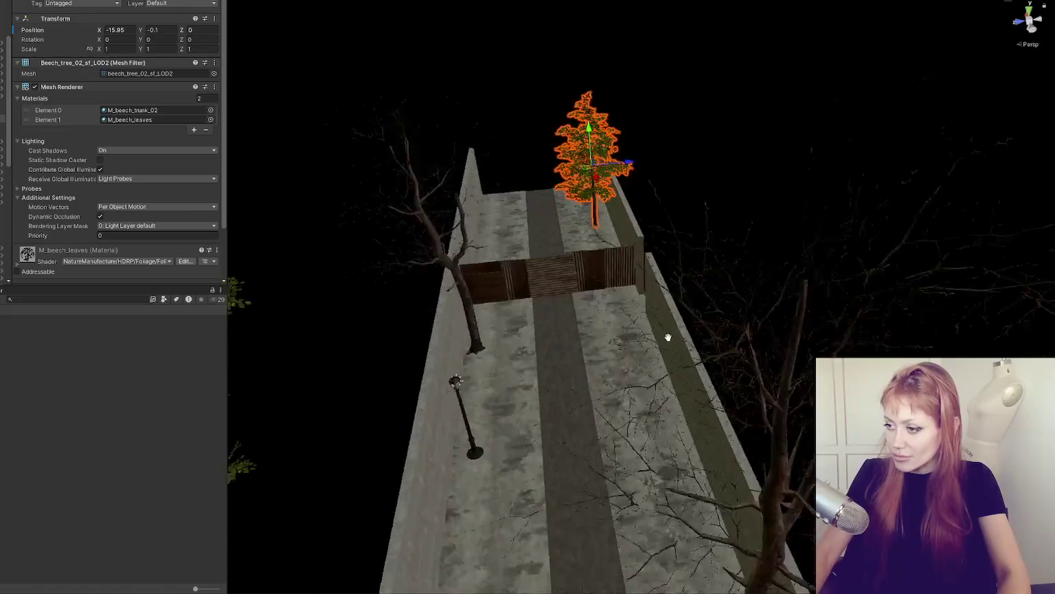
Step: Move the streetlights along the path and add a copy at X 13.46, Y 1.97, Z -20.03
click(401, 213)
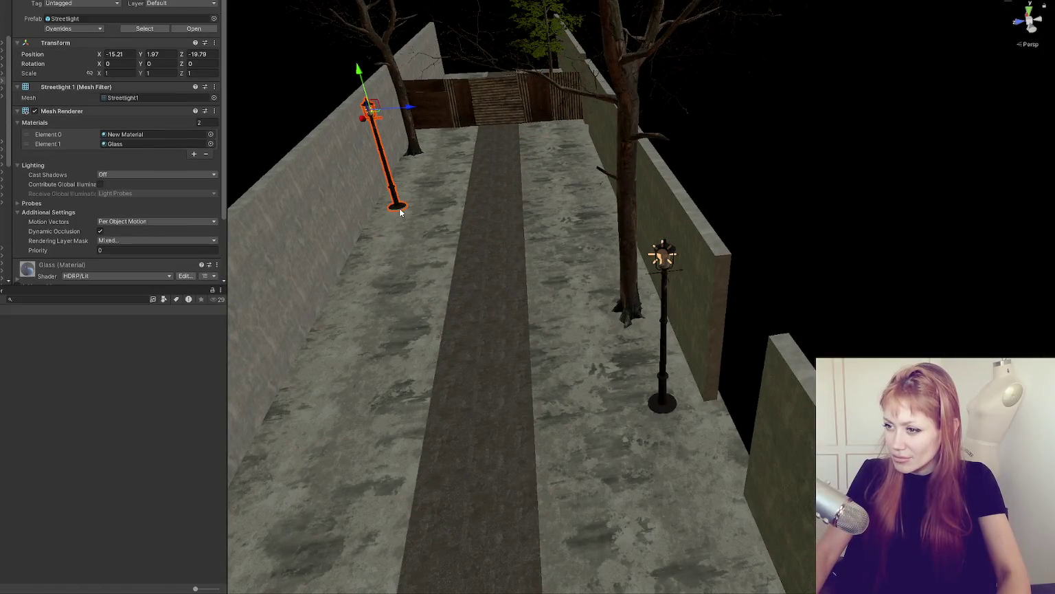
mouse_move(405, 115)
mouse_down()
mouse_move(586, 102)
mouse_move(564, 61)
mouse_move(552, 62)
mouse_up()
click(656, 404)
scroll(656, 403, down, 1)
mouse_move(680, 257)
mouse_down()
mouse_move(642, 259)
mouse_move(639, 286)
mouse_move(666, 283)
mouse_up()
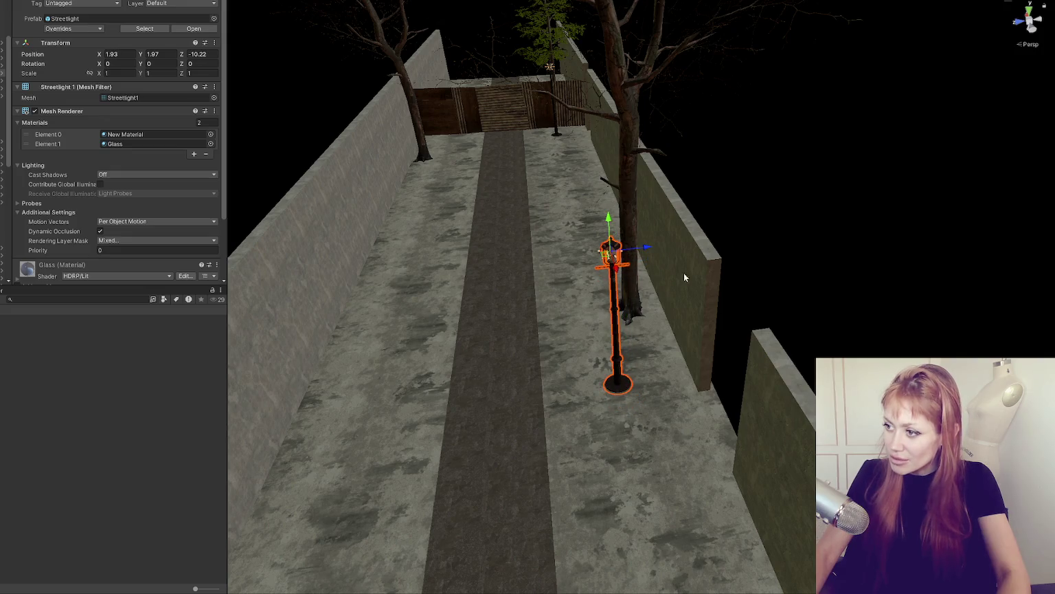
mouse_move(602, 109)
mouse_down()
mouse_move(745, 227)
mouse_move(637, 290)
mouse_move(700, 282)
mouse_move(498, 324)
mouse_move(518, 318)
mouse_move(496, 303)
mouse_move(496, 243)
mouse_move(496, 522)
mouse_up()
key(ctrl+d)
drag(619, 330, 675, 389)
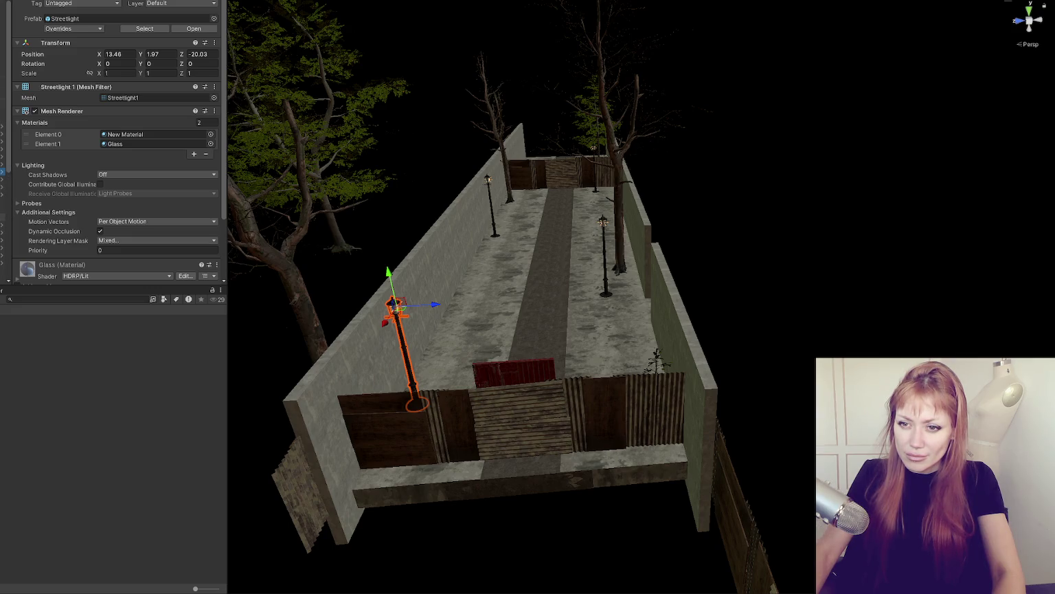
double_click(2, 224)
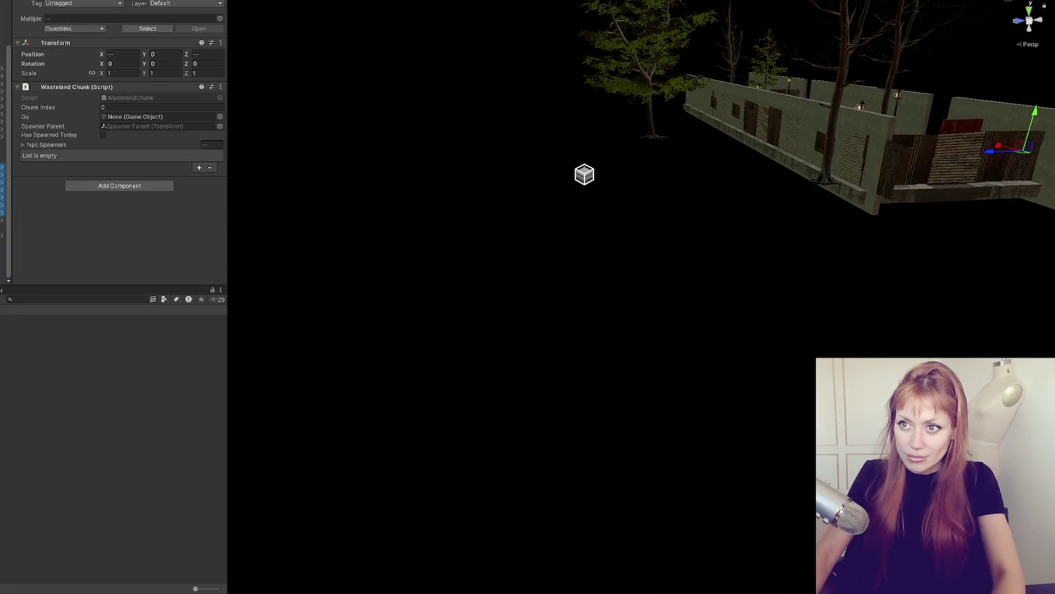
key(f)
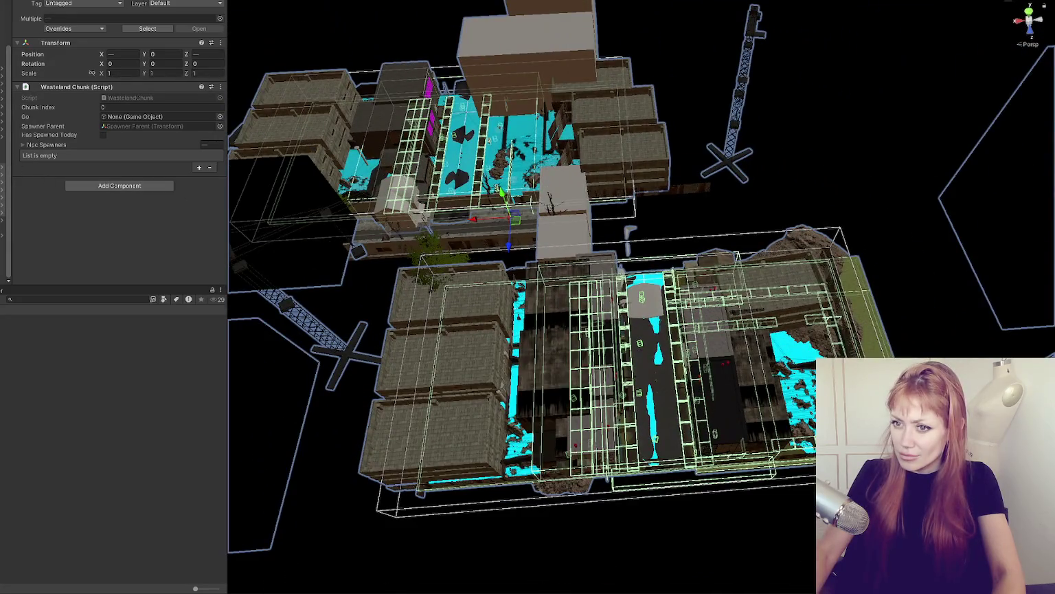
click(494, 151)
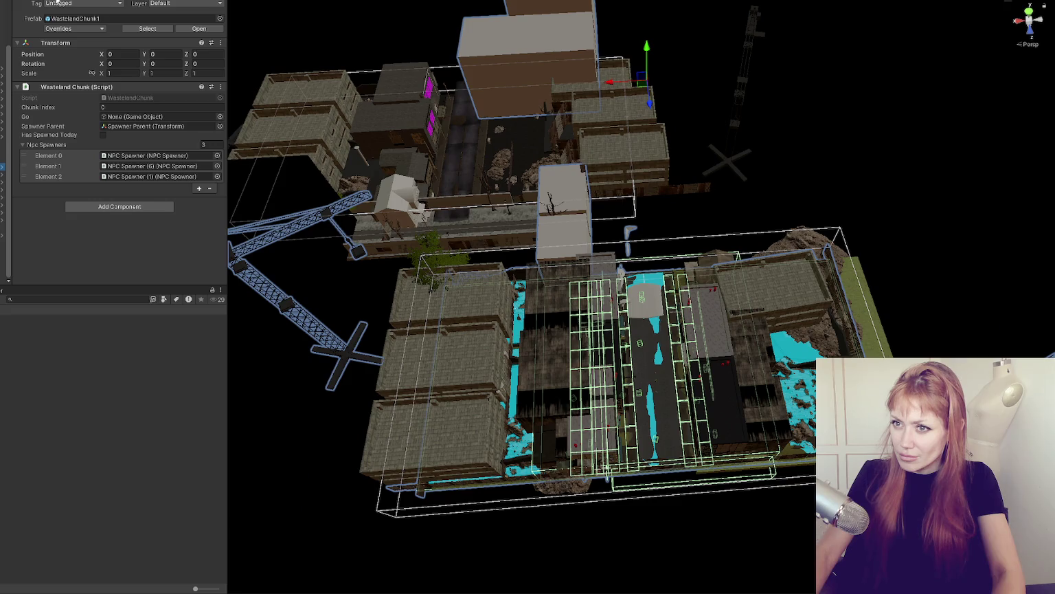
key(ctrl+z)
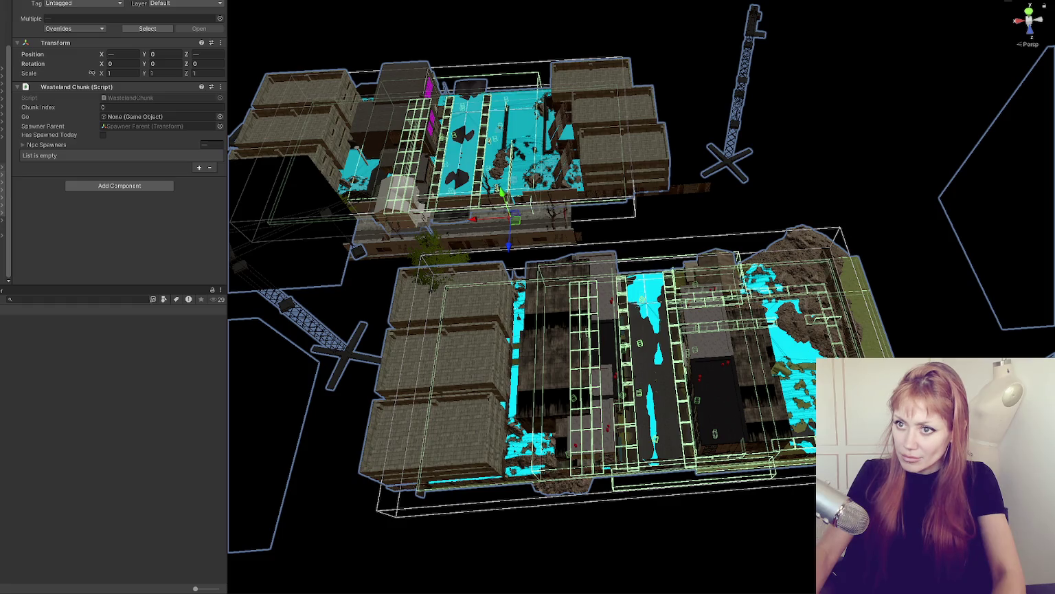
key(ctrl+z)
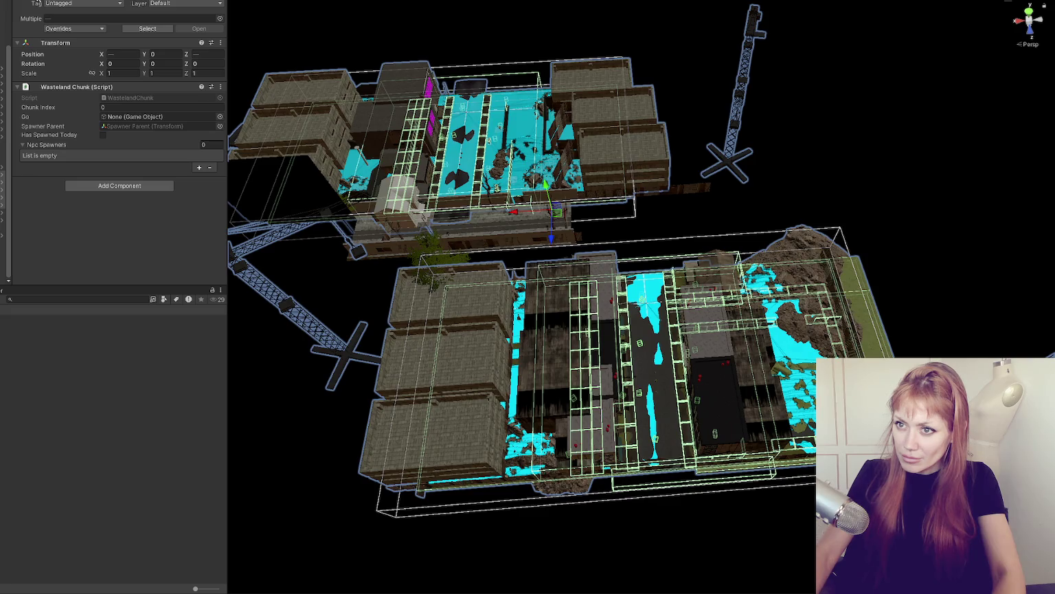
key(ctrl+z)
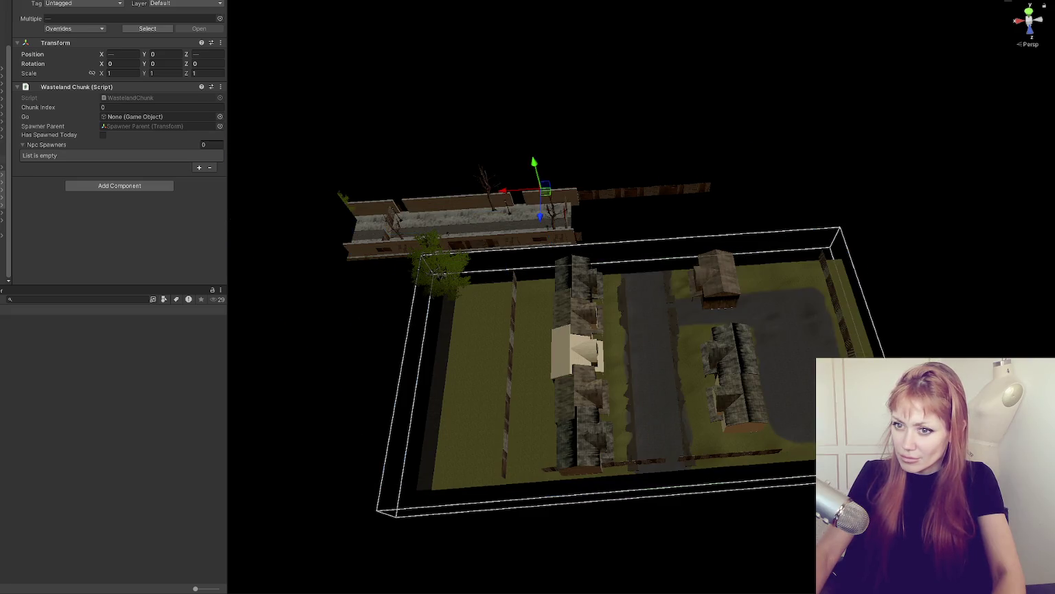
key(ctrl+z)
scroll(879, 216, down, 5)
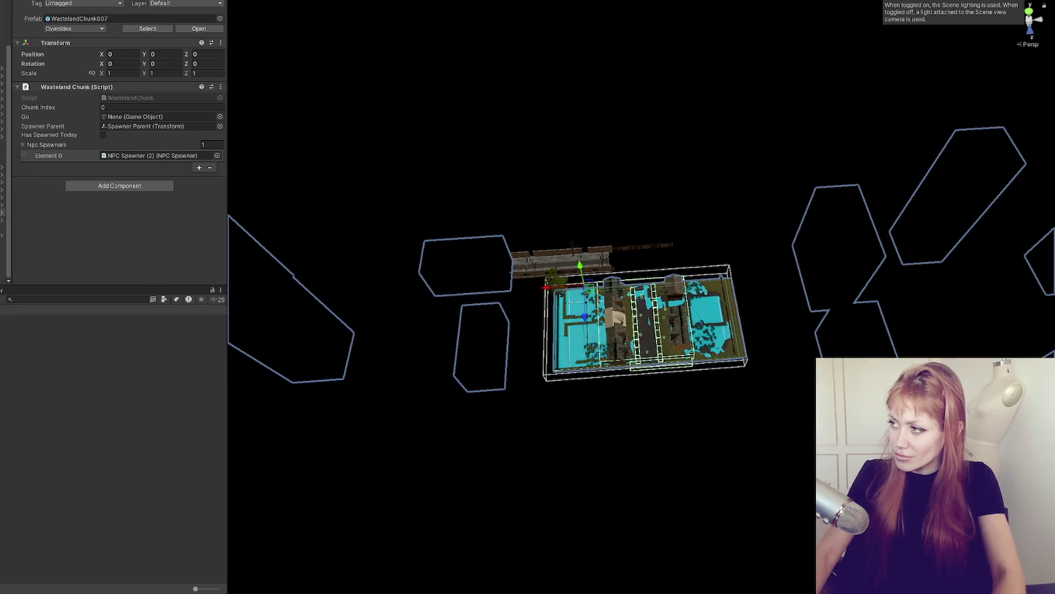
scroll(791, 222, down, 4)
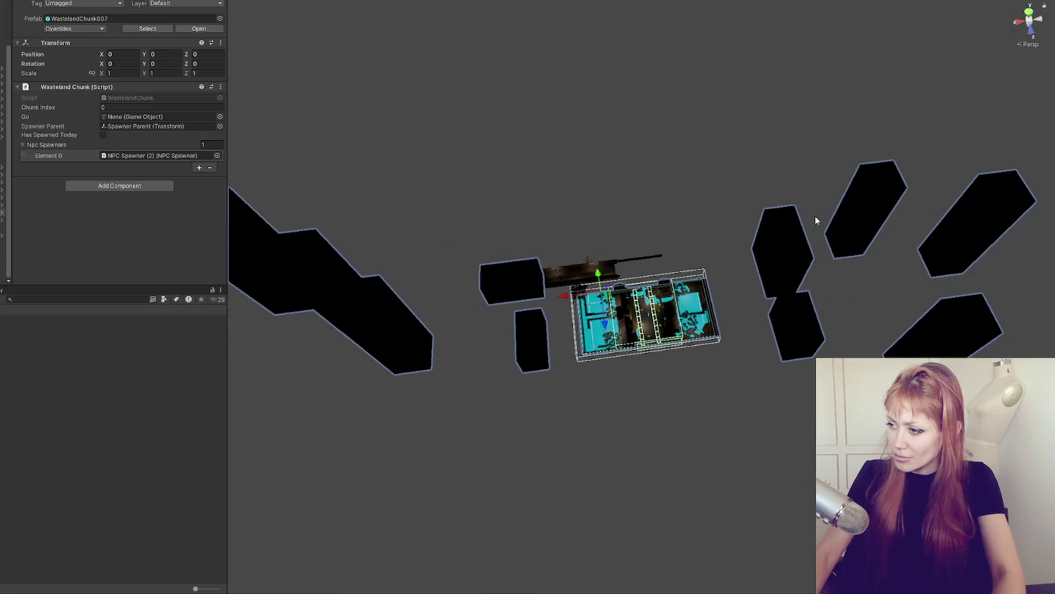
click(794, 314)
click(841, 324)
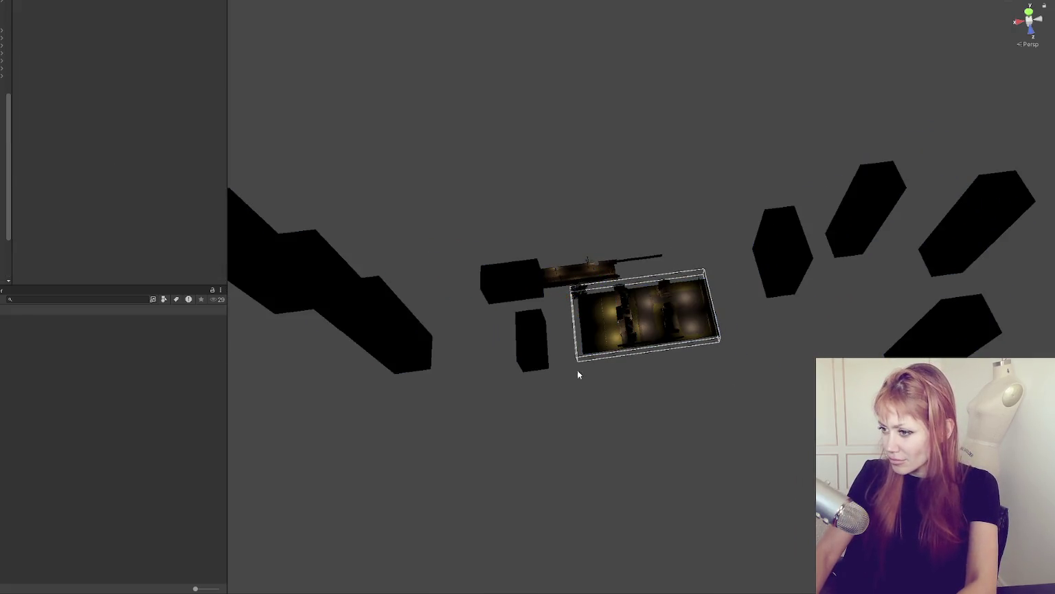
click(529, 324)
click(522, 332)
drag(496, 287, 427, 291)
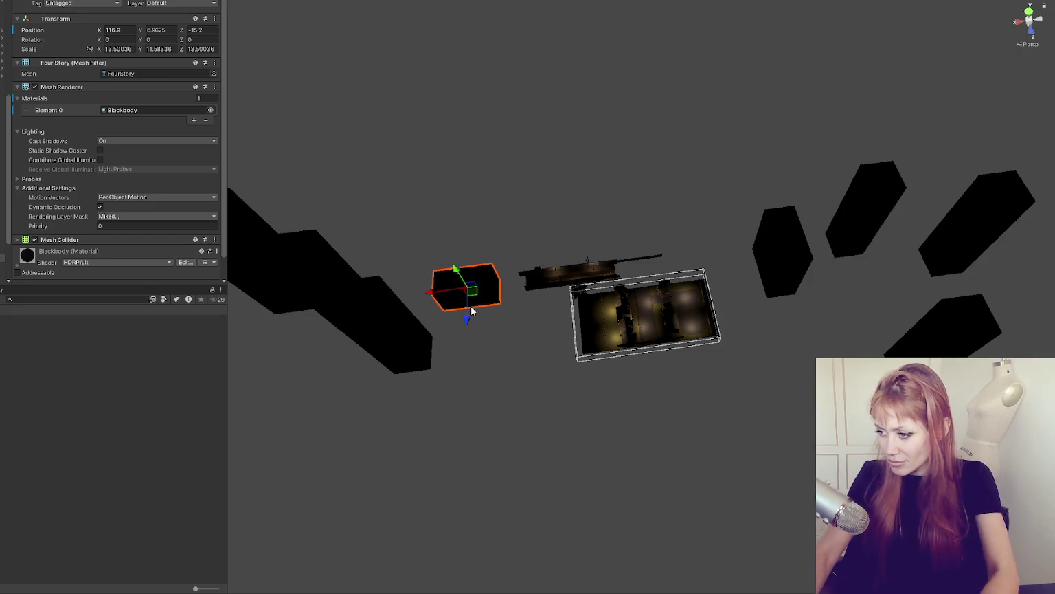
key(ctrl+z)
key(ctrl+z)
key(ctrl+z)
key(ctrl+z)
key(ctrl+z)
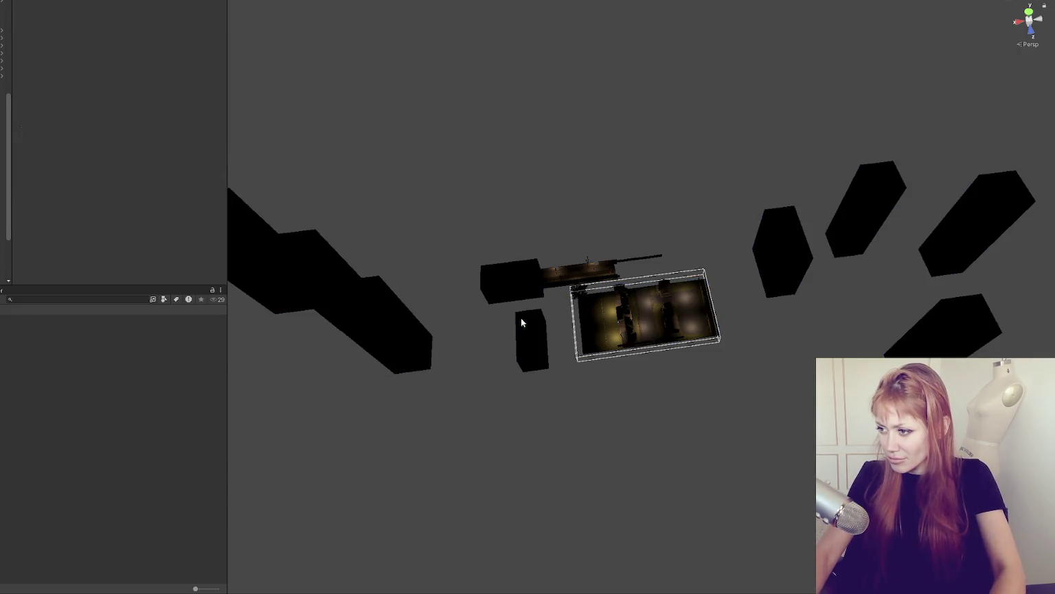
key(ctrl+z)
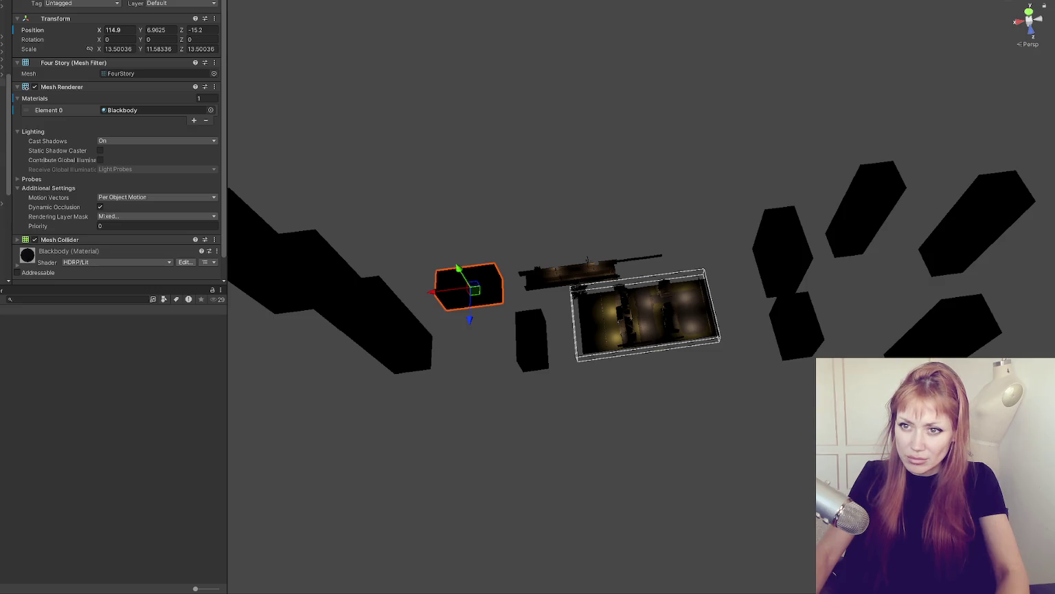
key(Up)
key(Up)
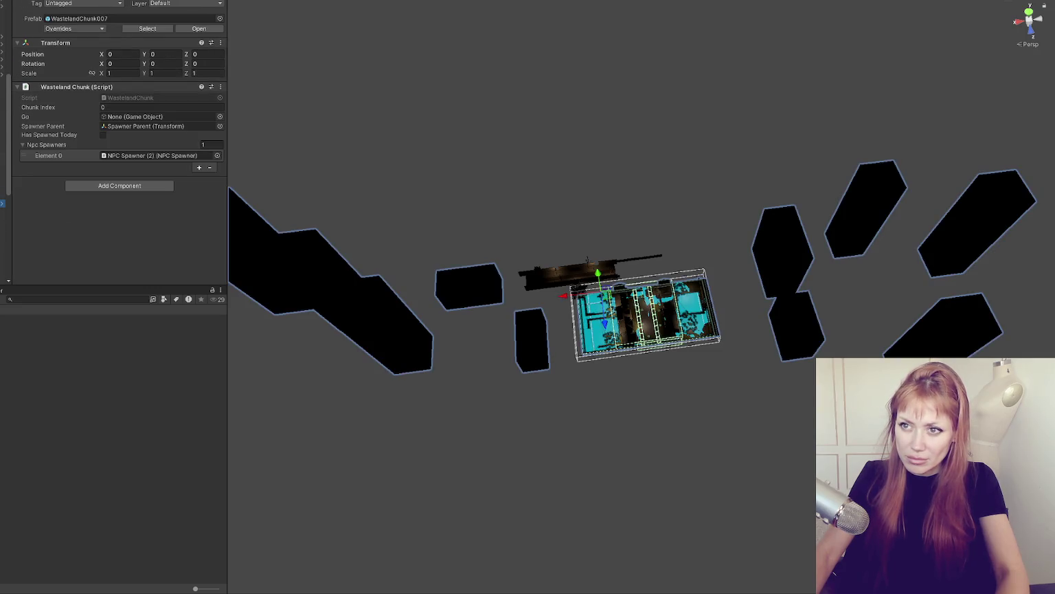
Step: Inspect WastelandChunk006 and WastelandChunk005, toggling the chunk geometry's visibility to check spawners
key(Up)
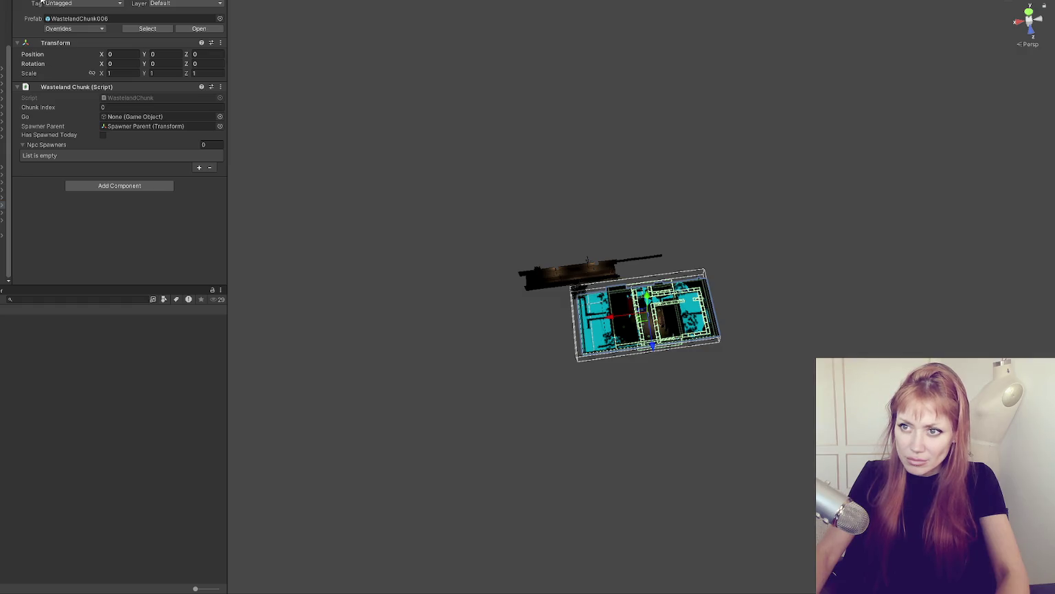
key(Up)
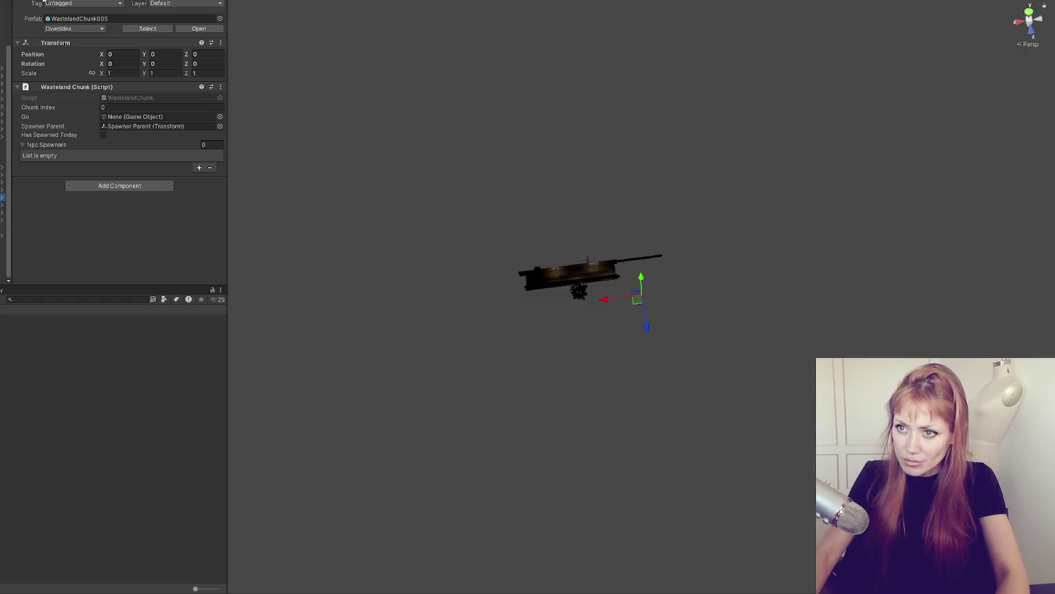
scroll(483, 309, up, 5)
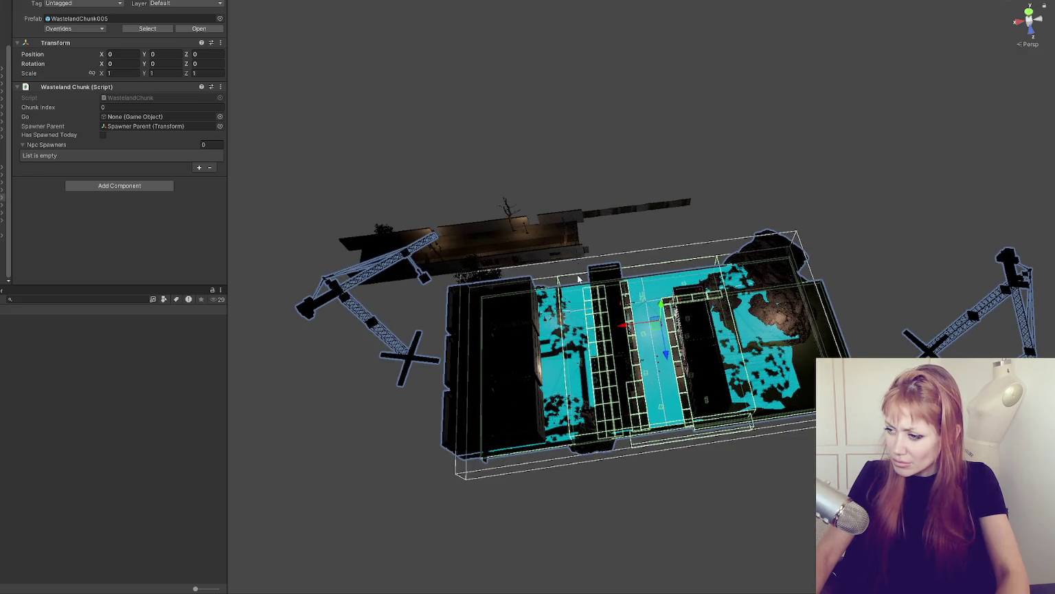
drag(578, 273, 579, 309)
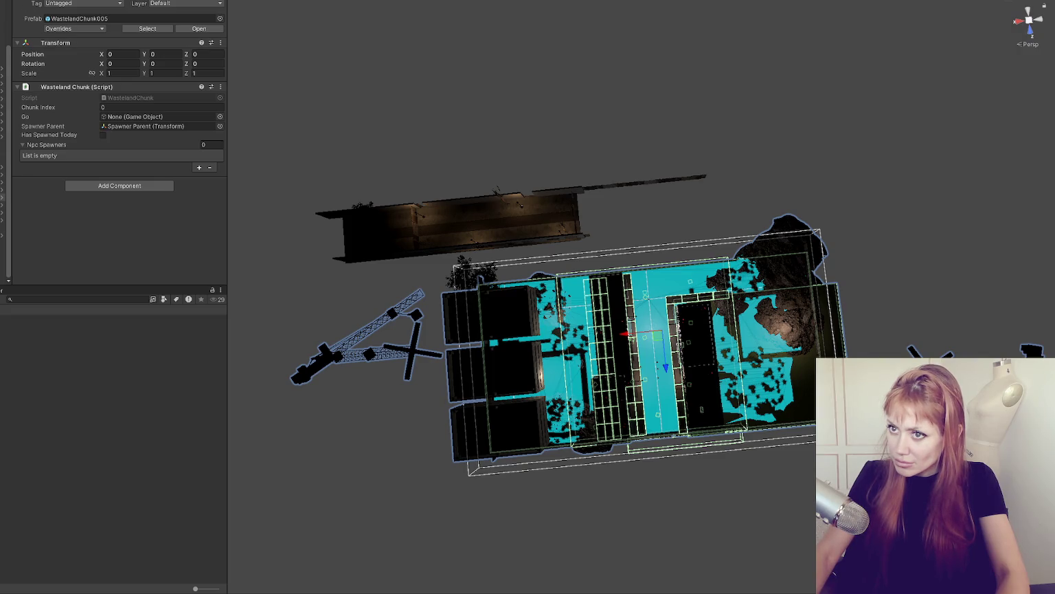
key(h)
key(h)
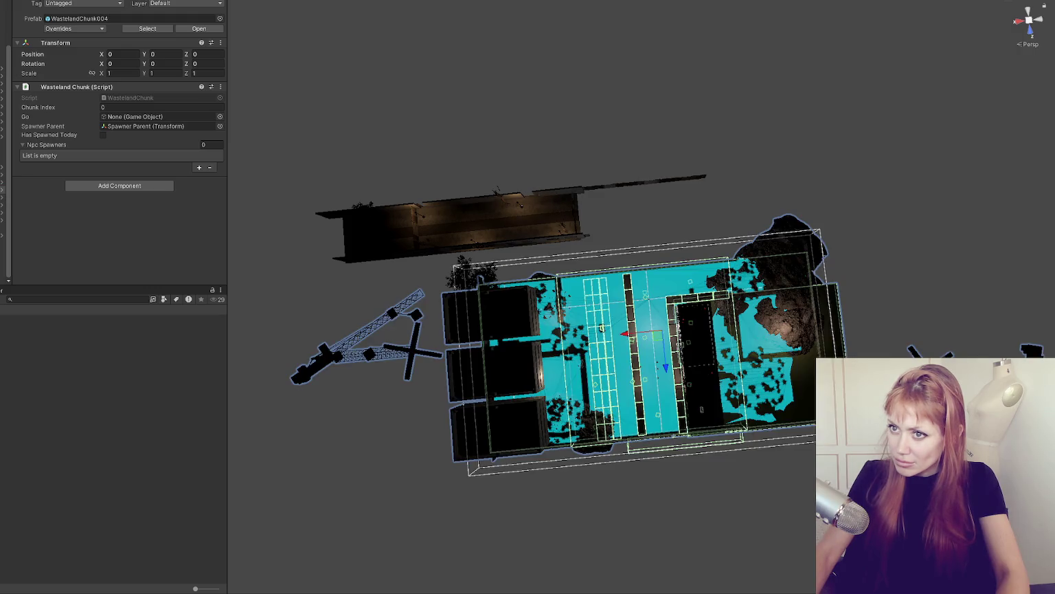
key(h)
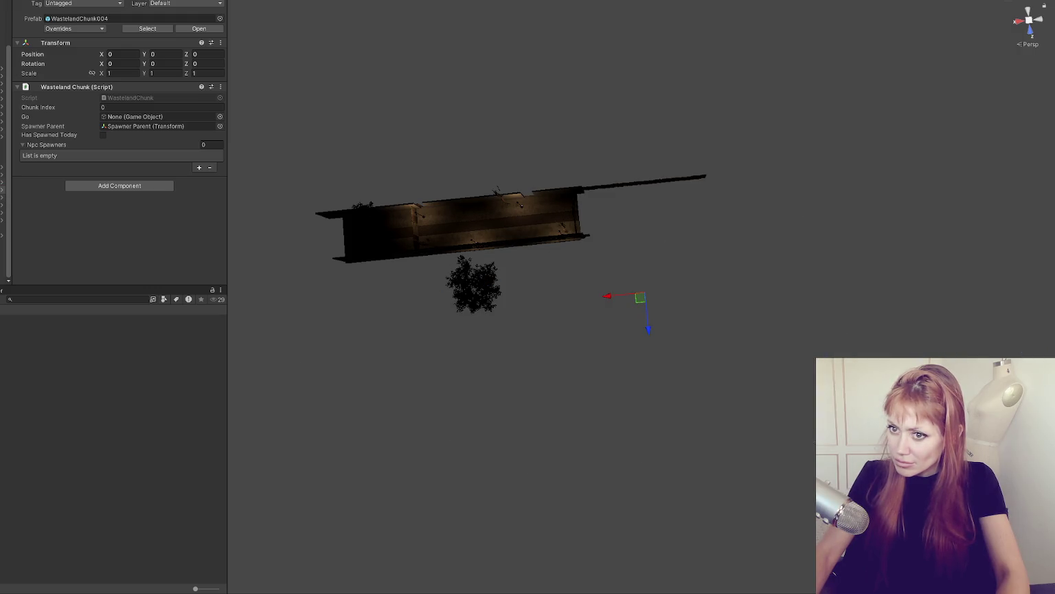
Step: Set WastelandChunk002's position to 0, 0, 0 and apply all overrides to the chunk prefabs
key(h)
key(h)
key(Up)
key(h)
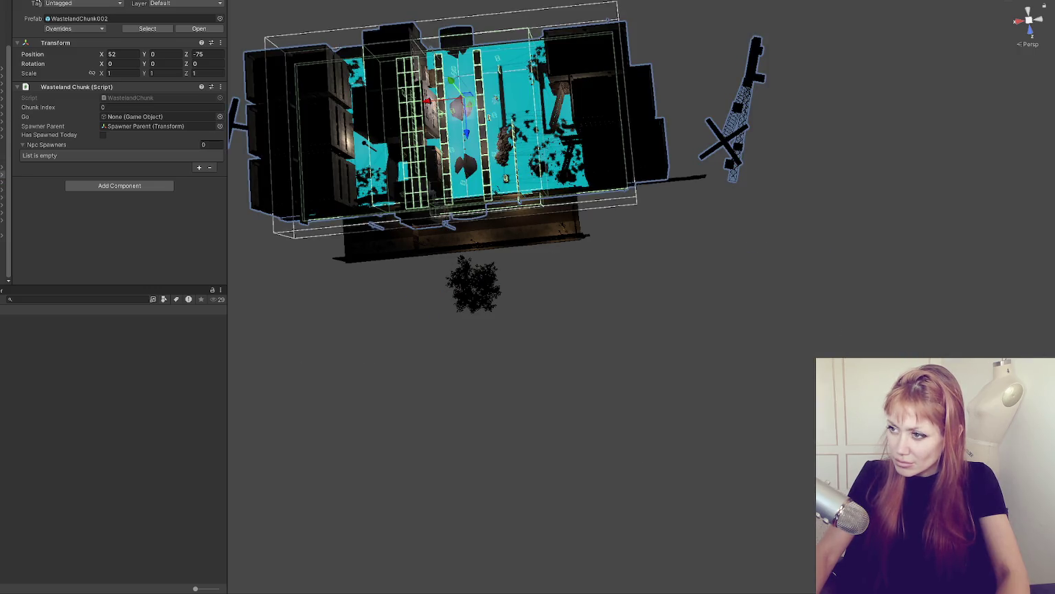
double_click(124, 54)
text(0)
key(Tab)
key(Tab)
text(0)
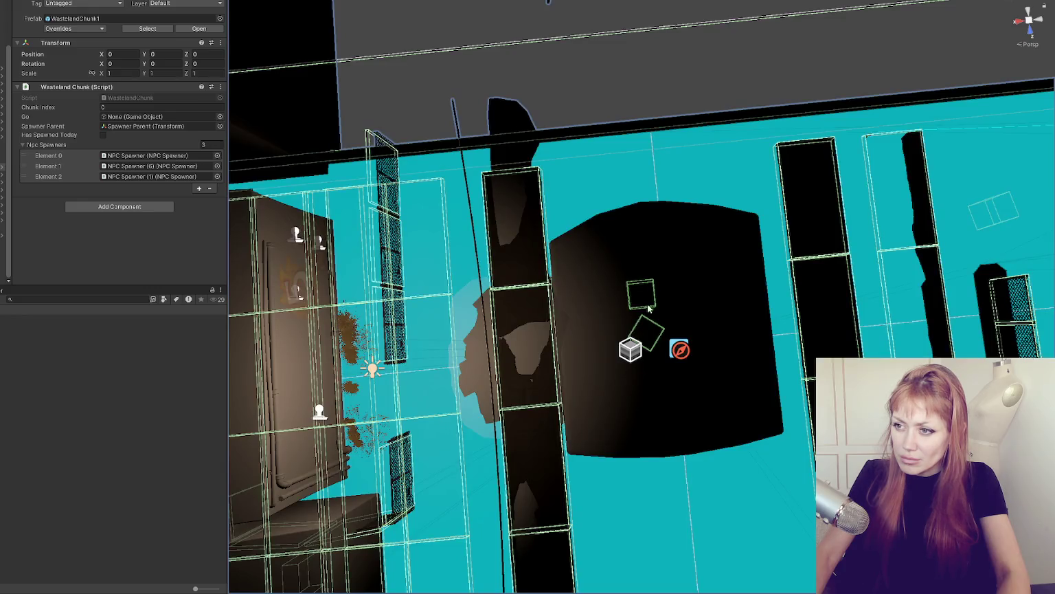
key(f)
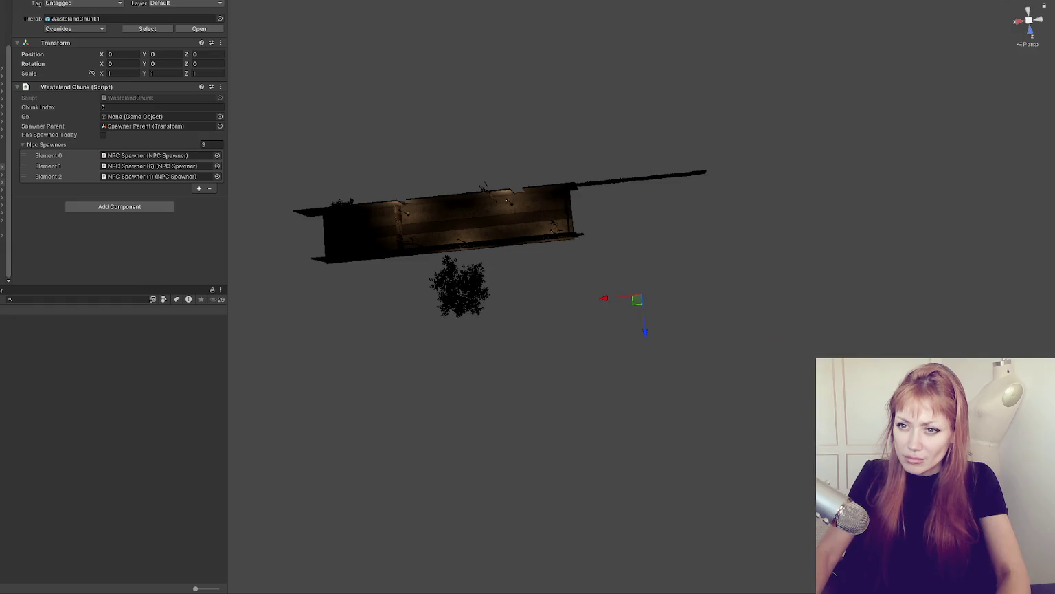
shift+click(2, 212)
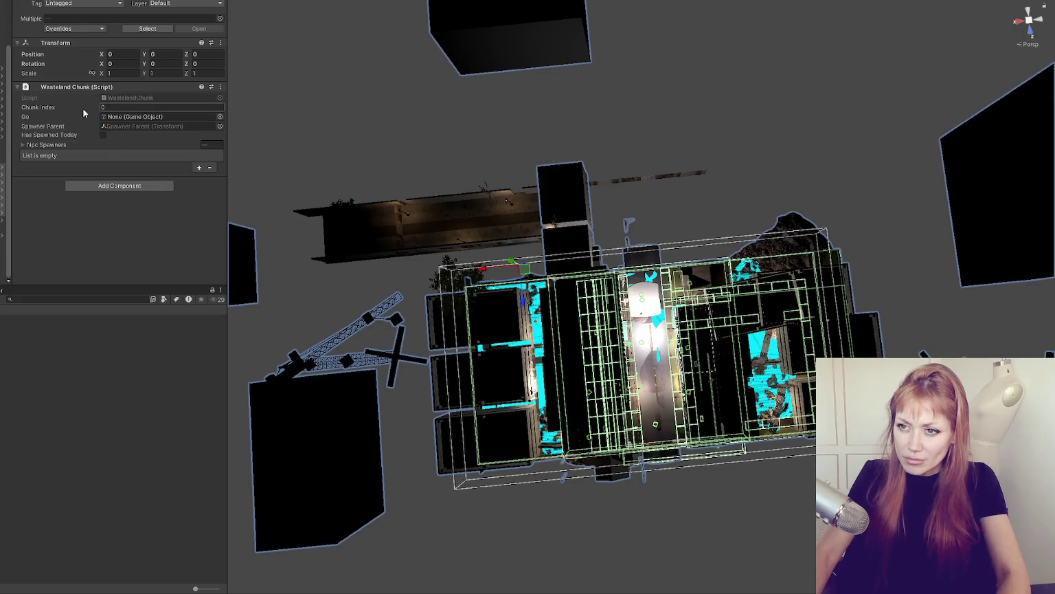
click(72, 28)
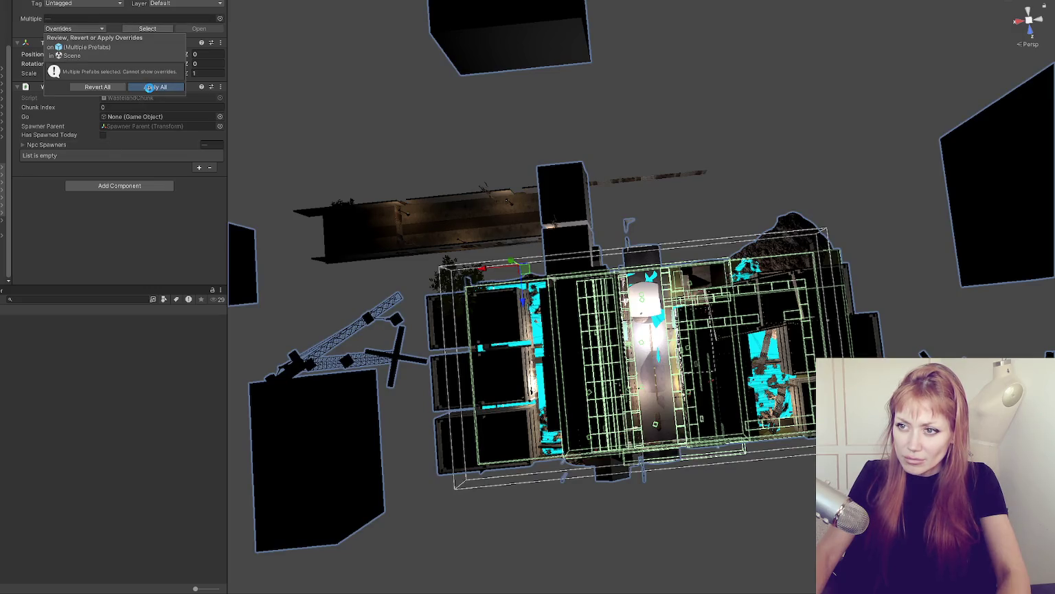
click(148, 88)
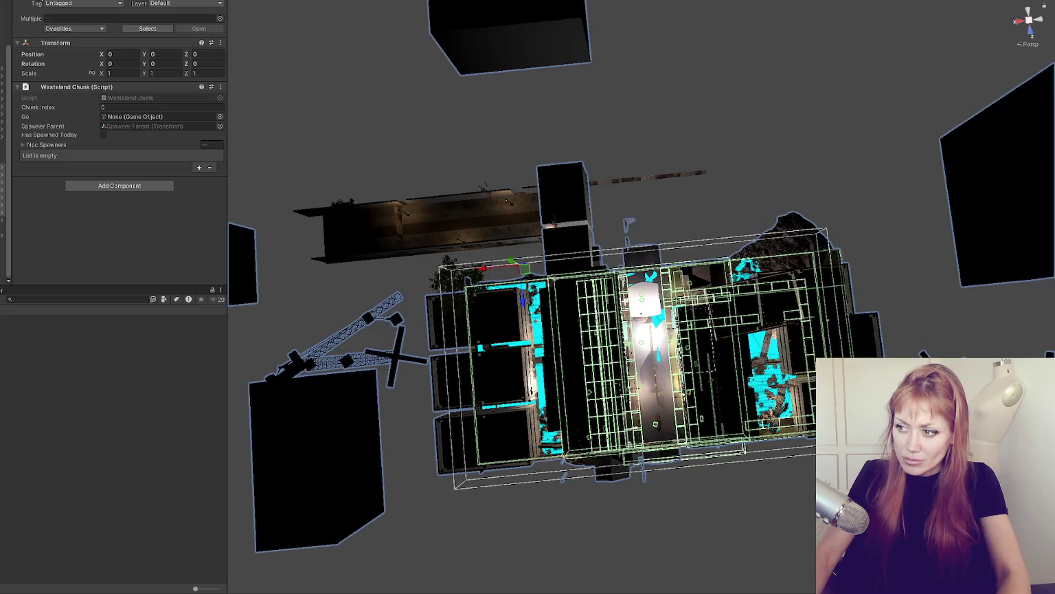
Step: Delete the stray SkyScraper block above the chunk
scroll(510, 106, down, 2)
scroll(531, 92, down, 2)
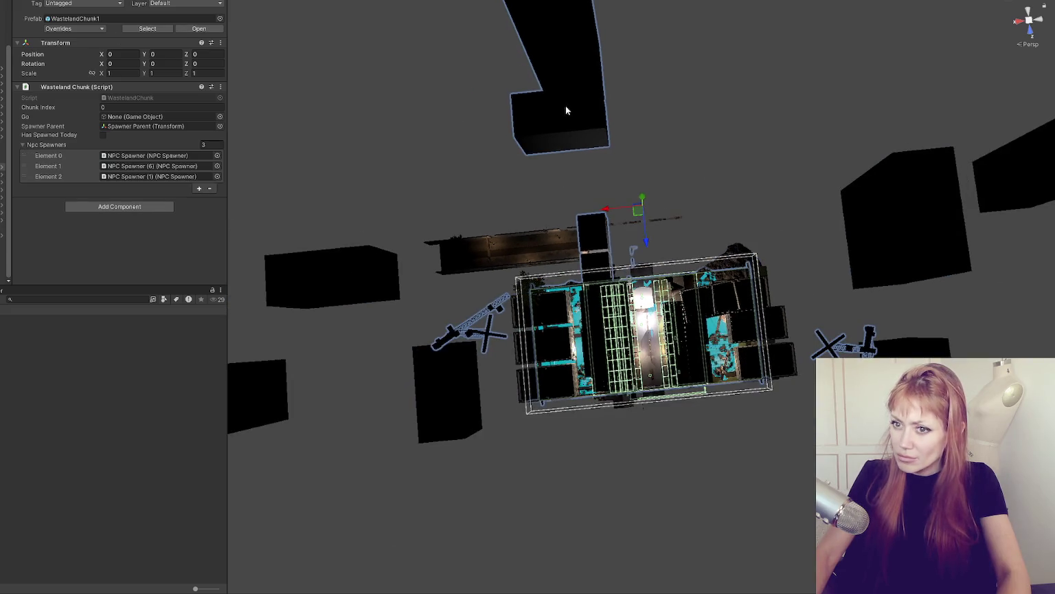
click(565, 109)
scroll(569, 111, down, 2)
click(595, 77)
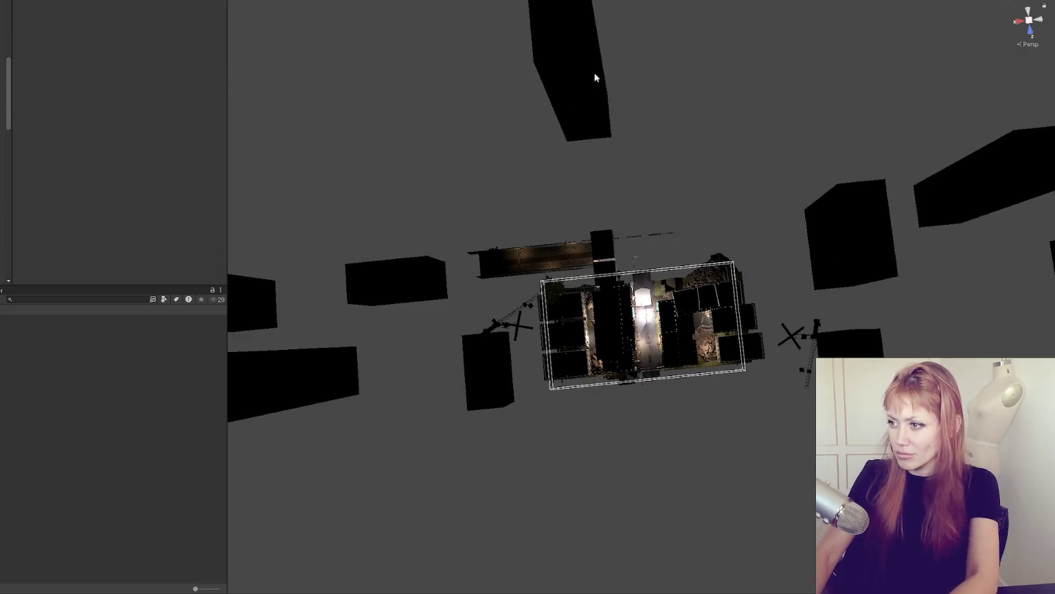
key(Delete)
Step: Reselect the wasteland chunks and Apply All their prefab overrides again
click(594, 249)
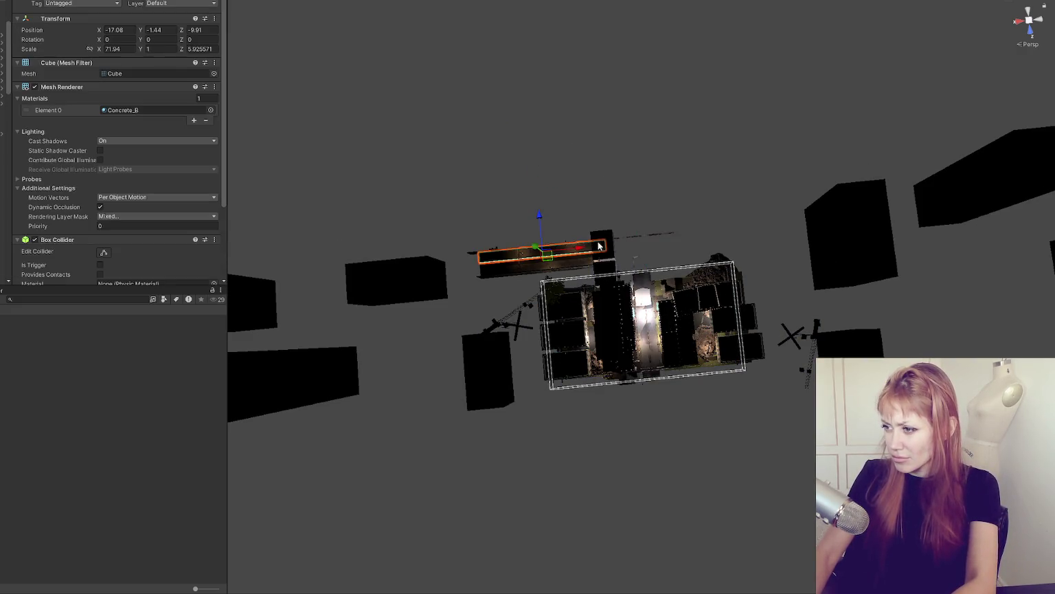
click(508, 259)
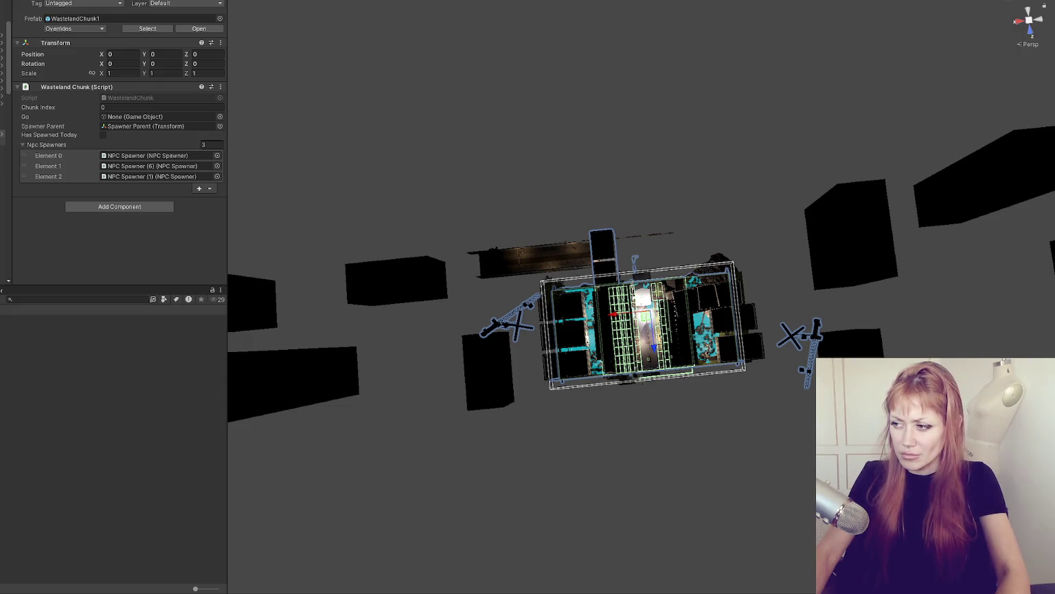
scroll(5, 185, down, 3)
shift+click(2, 213)
key(f)
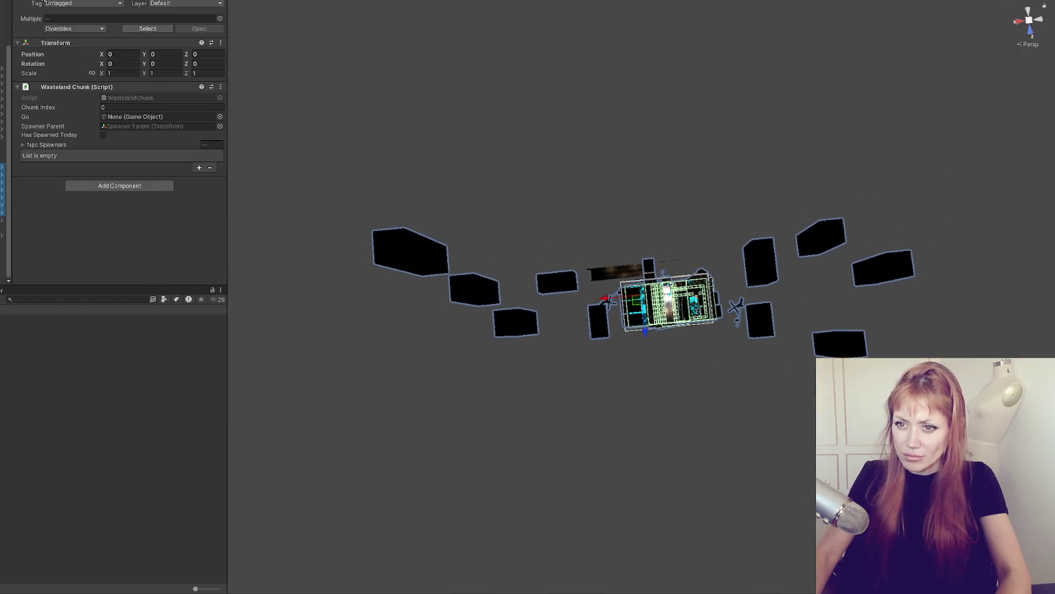
click(95, 29)
click(161, 86)
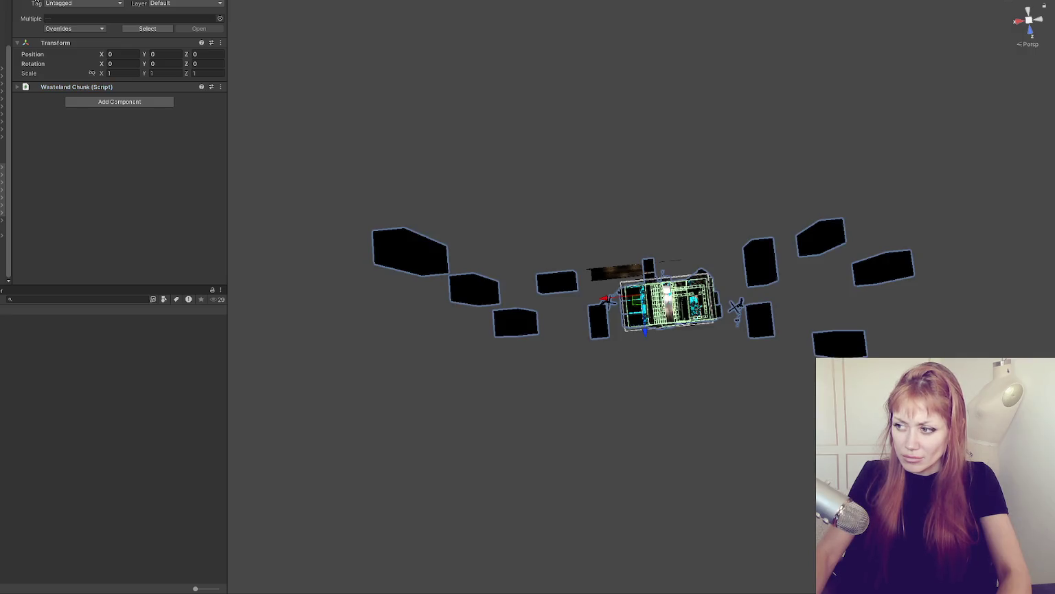
Step: Delete the stray VS_prefab_beech_tree_05 floating below the wasteland chunk
key(f)
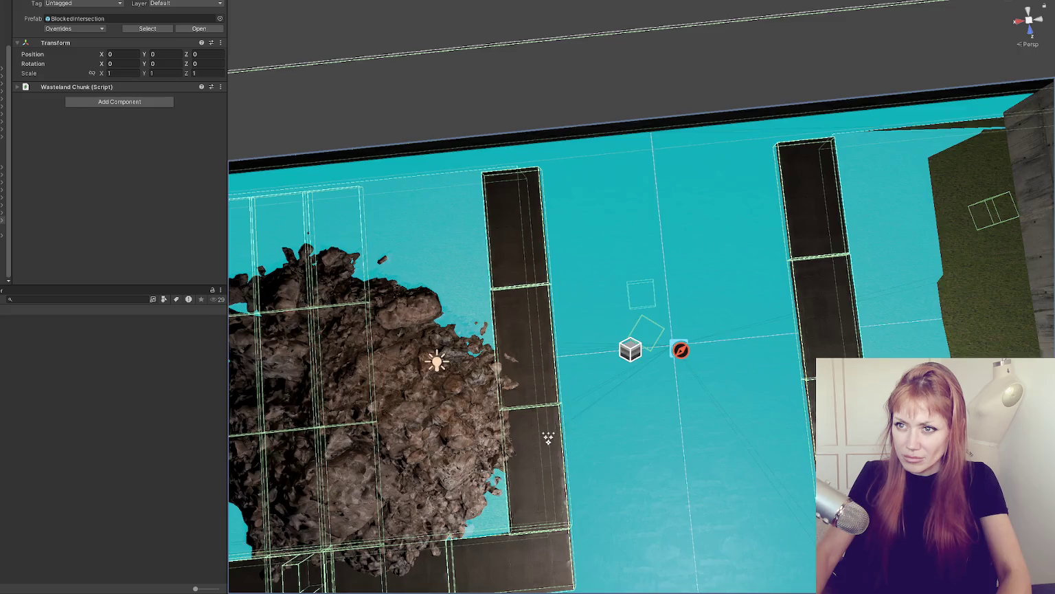
scroll(535, 272, down, 10)
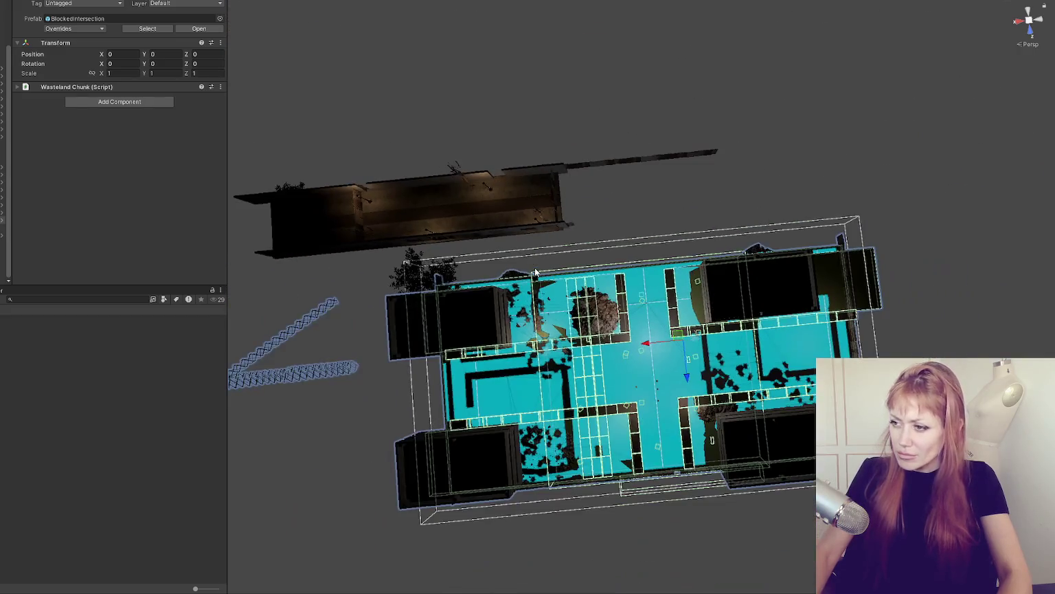
drag(535, 272, 302, 188)
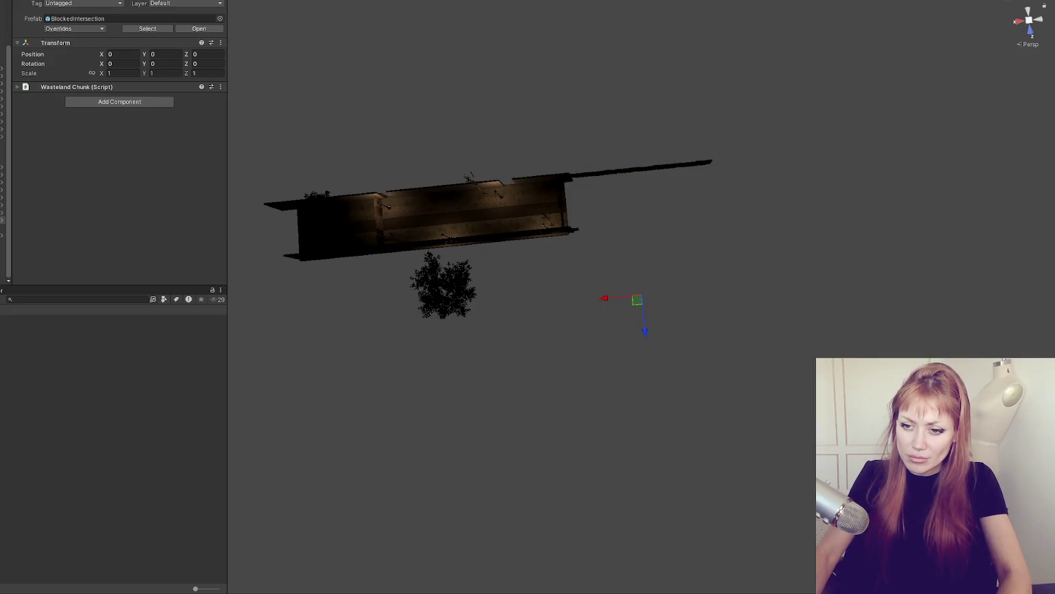
click(427, 289)
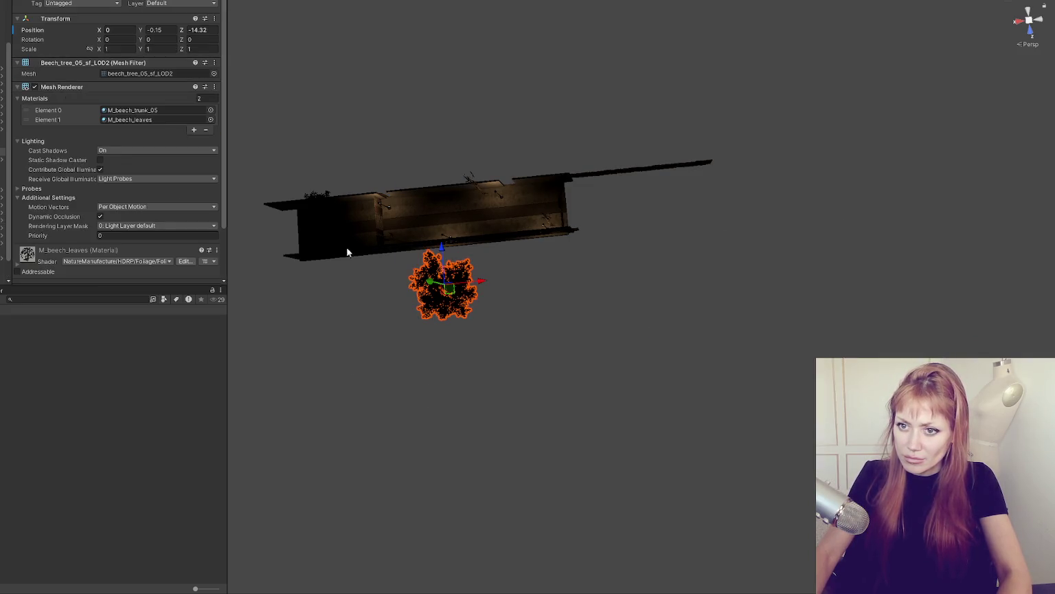
double_click(8, 129)
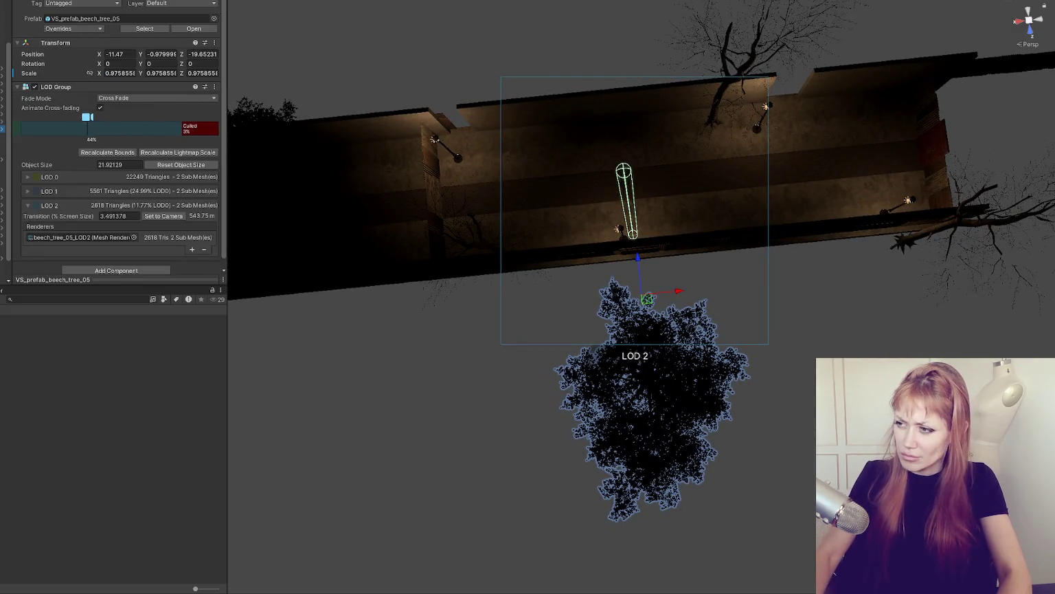
key(Delete)
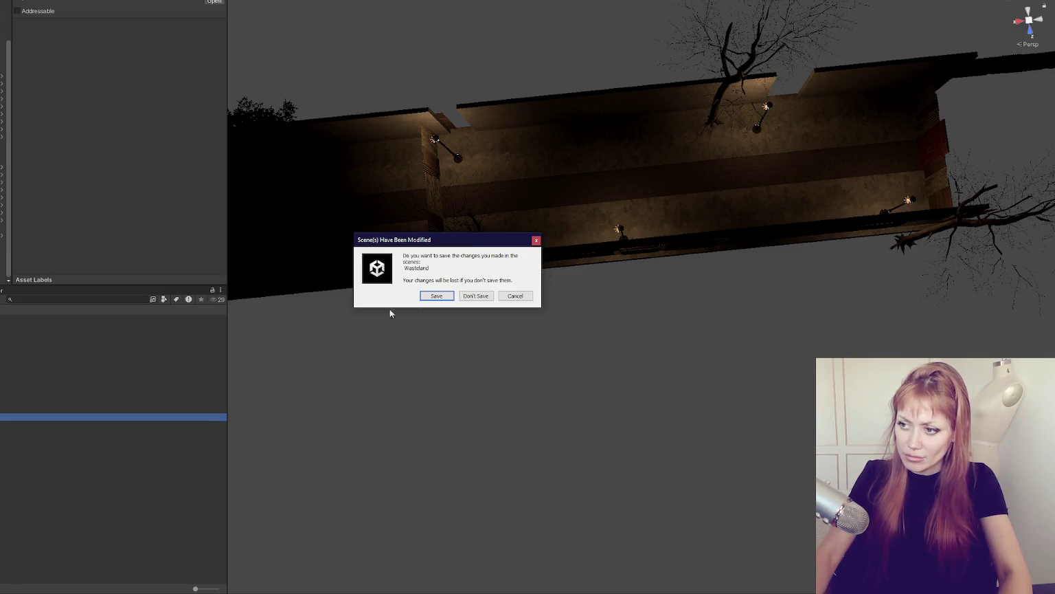
Step: Save the modified Wasteland scene and start the game from the STRAIN main menu
click(434, 295)
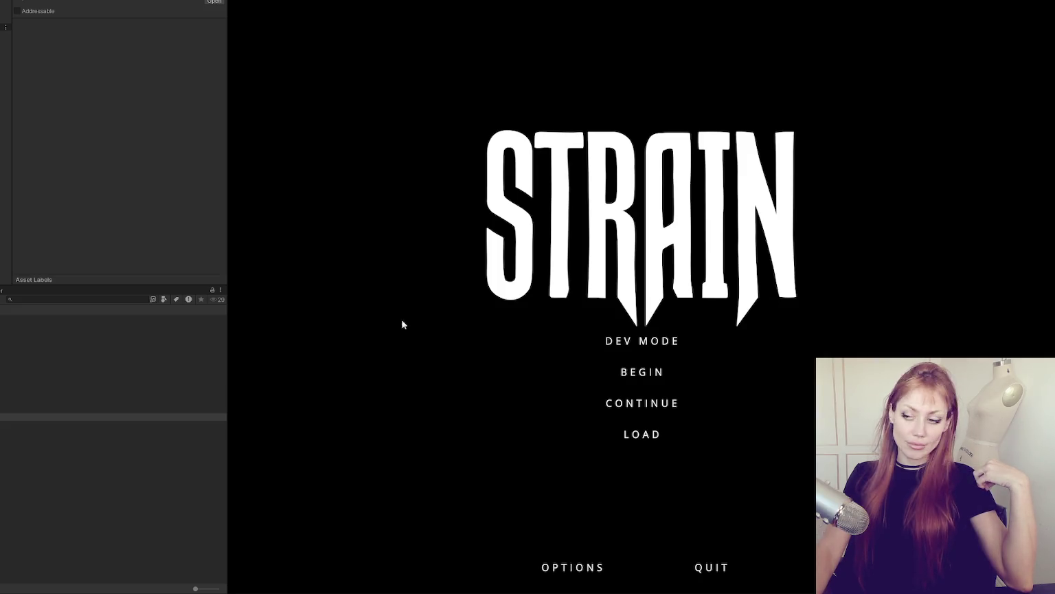
click(675, 347)
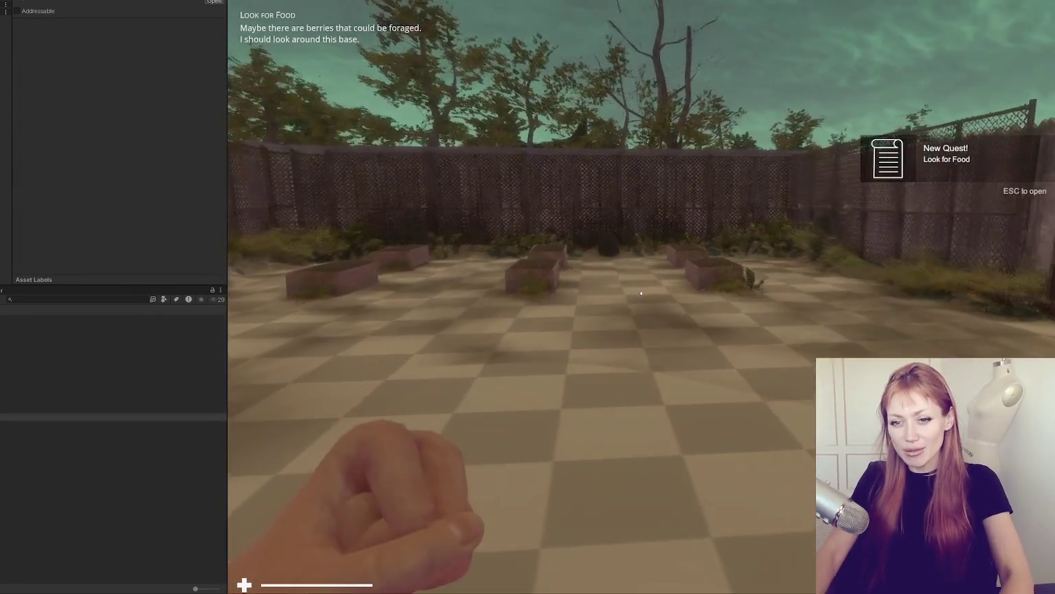
Step: Walk forward across the home garden past the planter beds toward the fence
key(w)
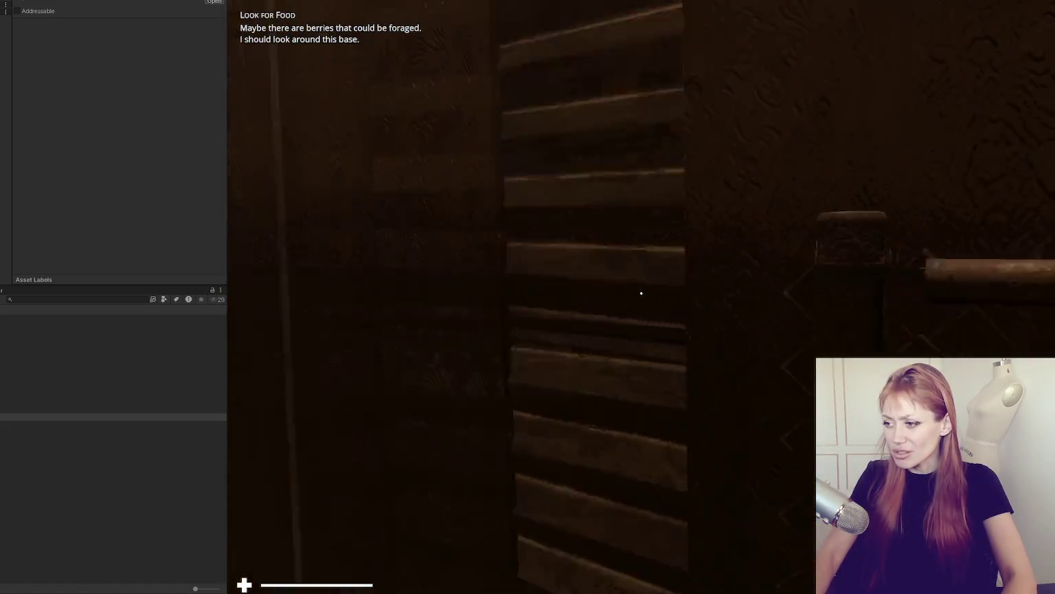
Step: Walk through the narrow fenced alleys past the dead tree onto the wooden-house street
key(w)
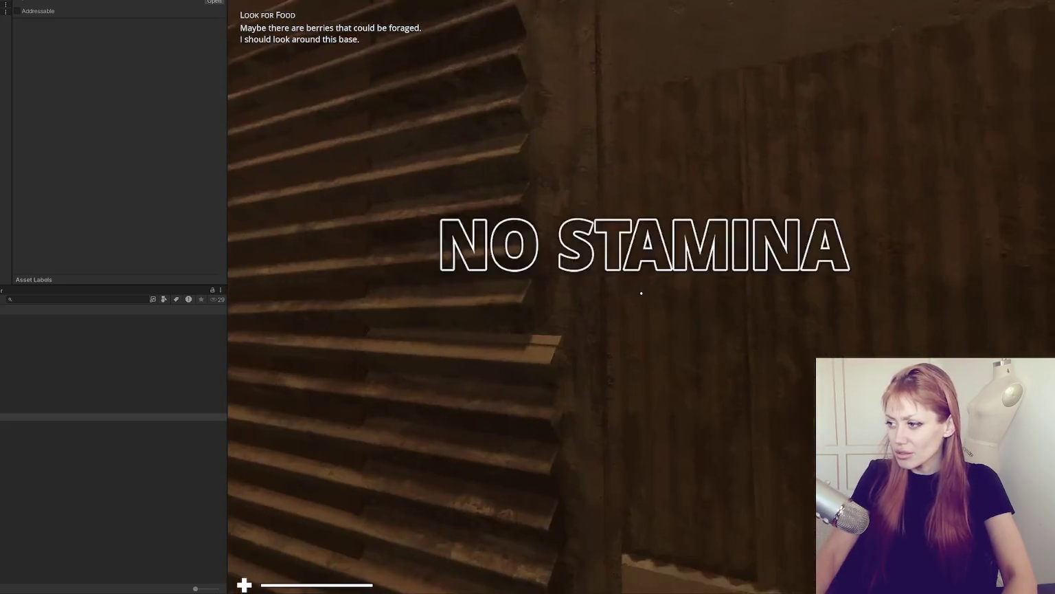
key(w)
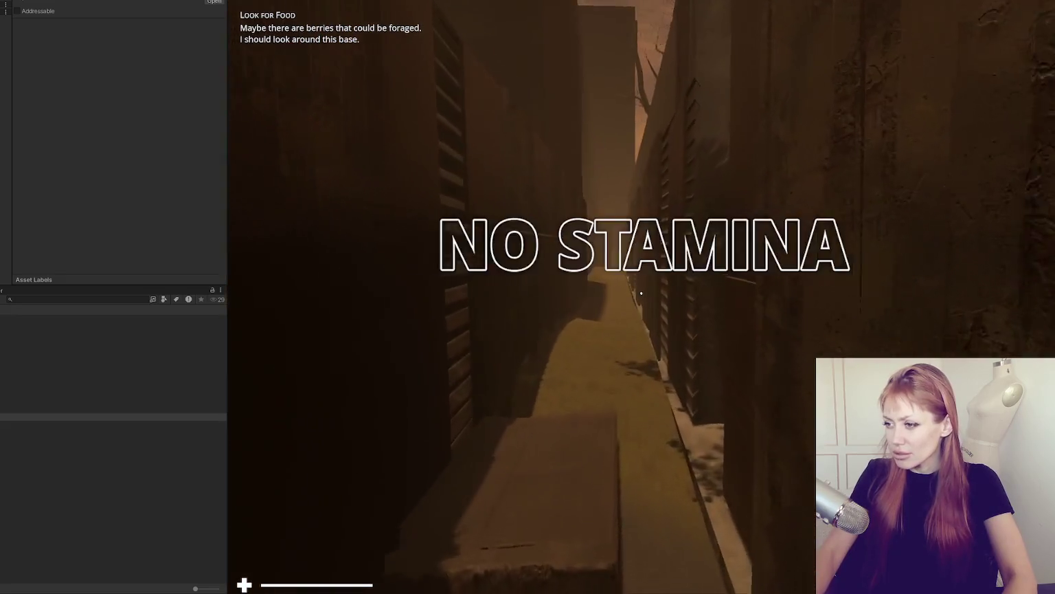
key(w)
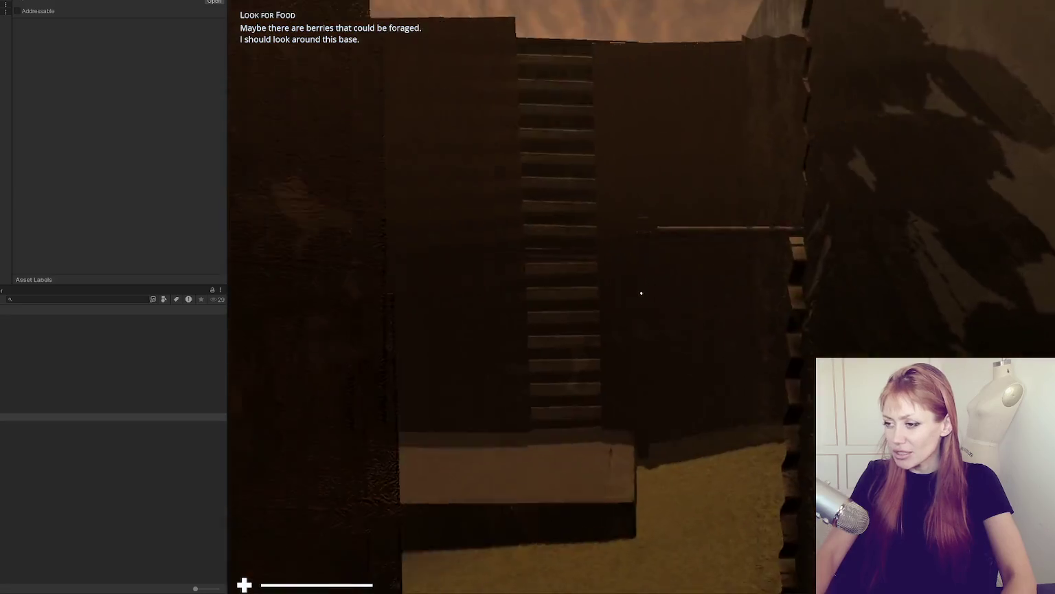
key(w)
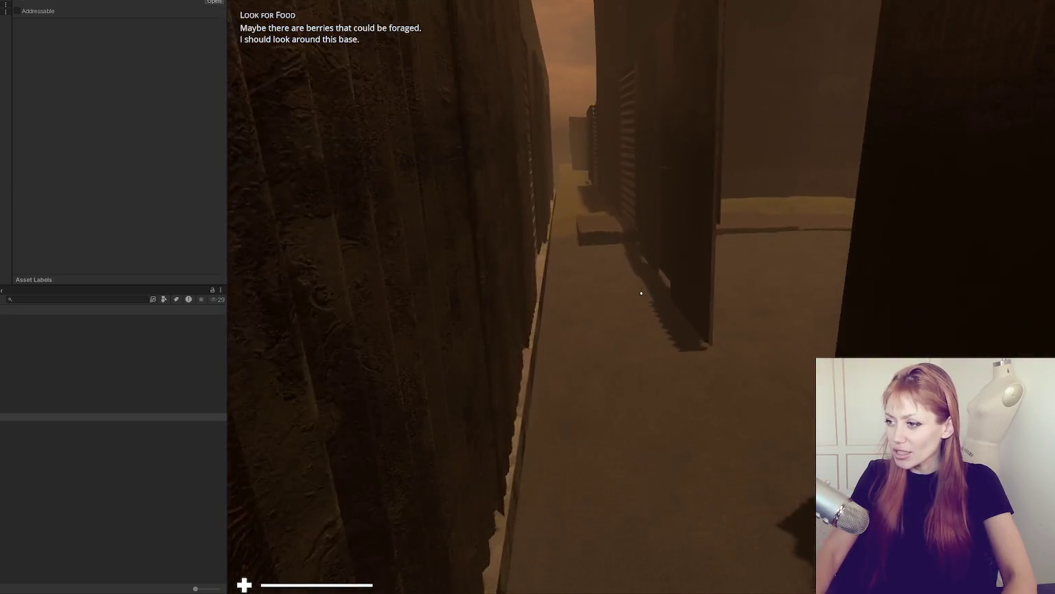
key(w)
key(w)
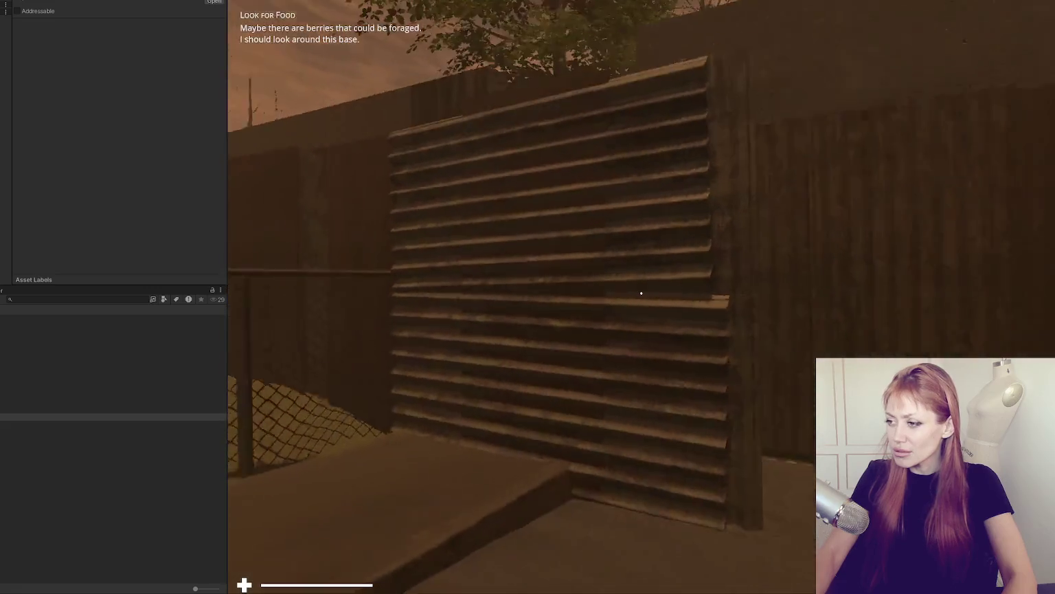
key(w)
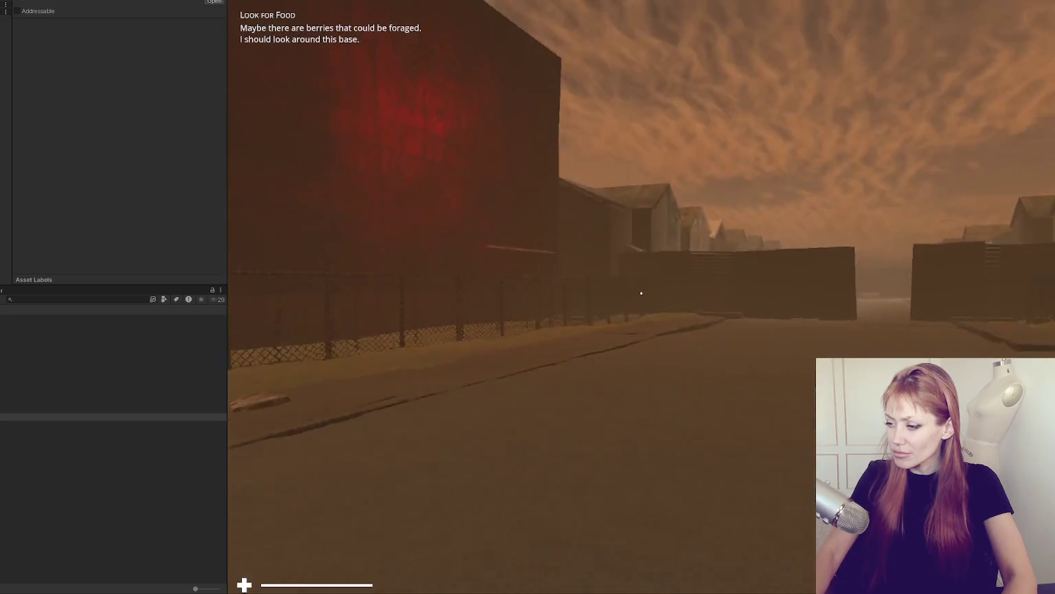
key(w)
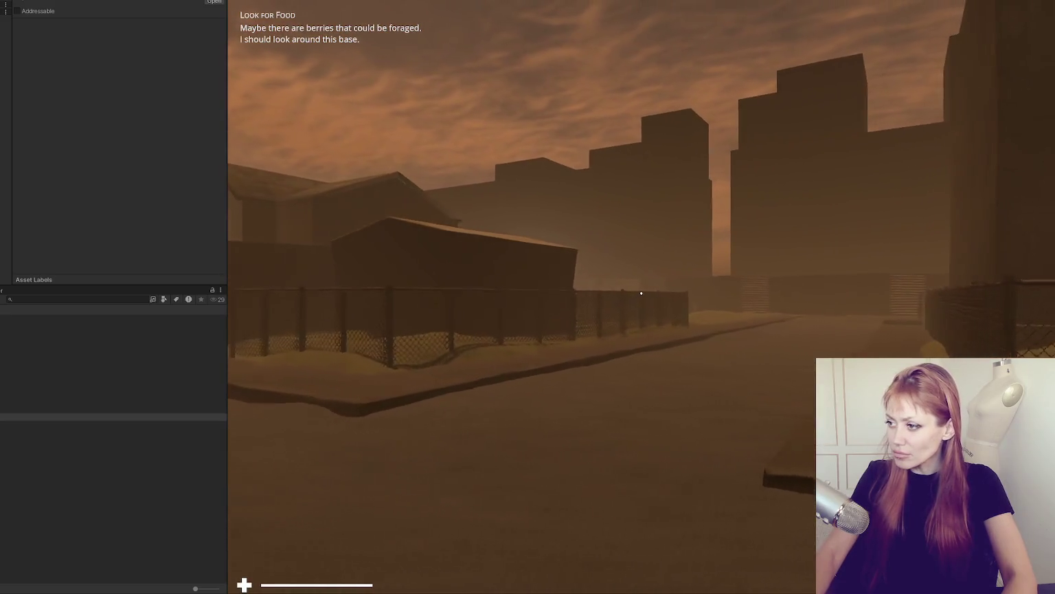
key(w)
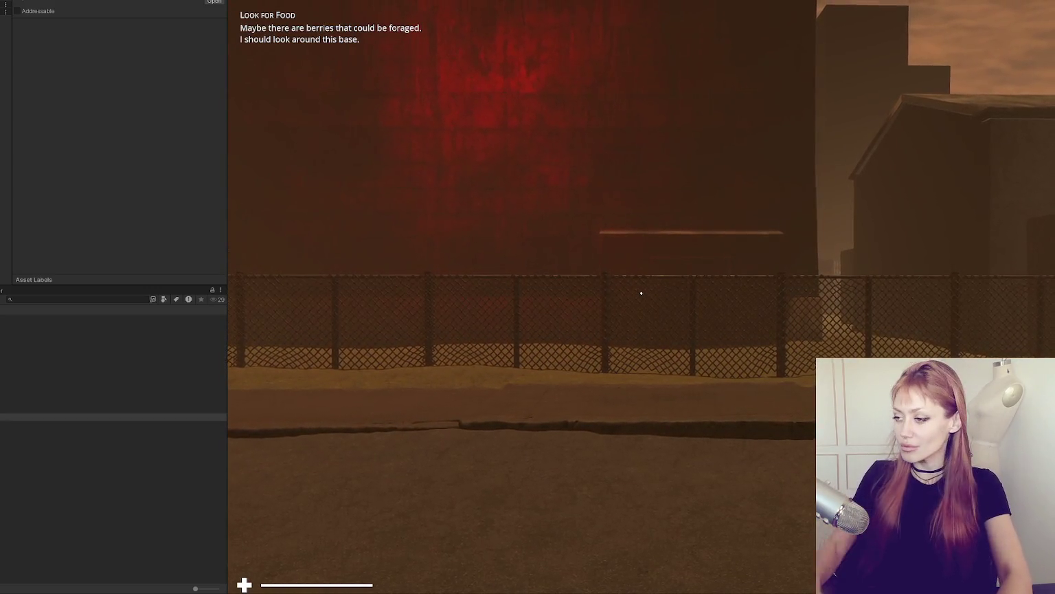
key(w)
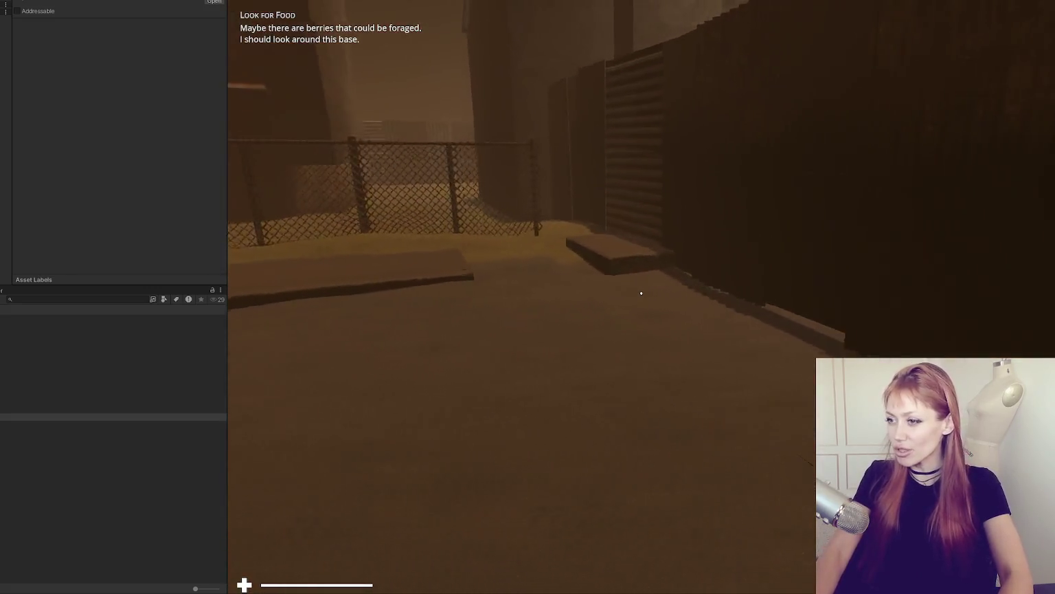
key(w)
key(w)
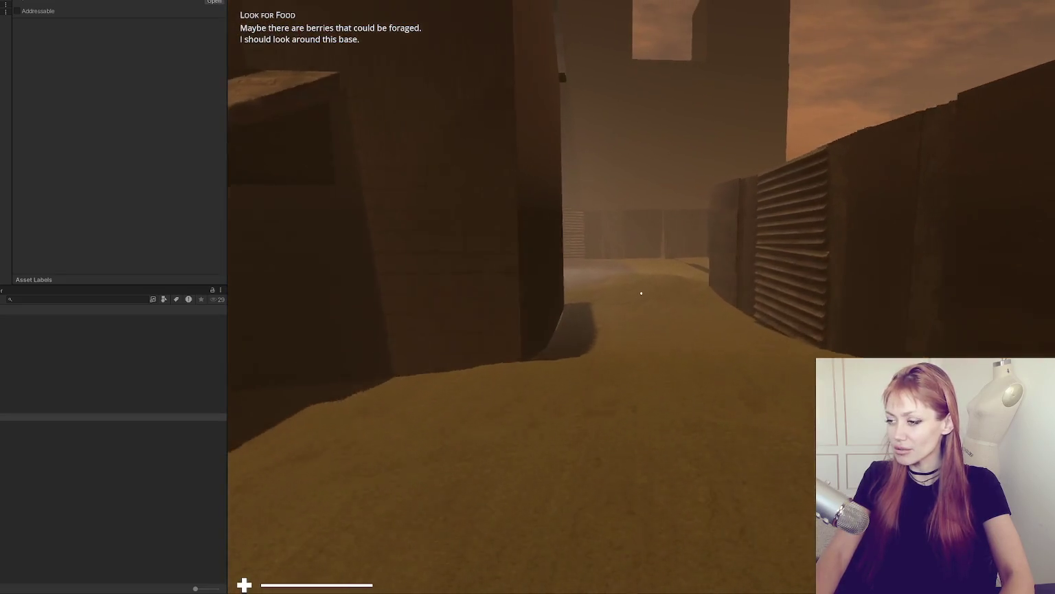
key(w)
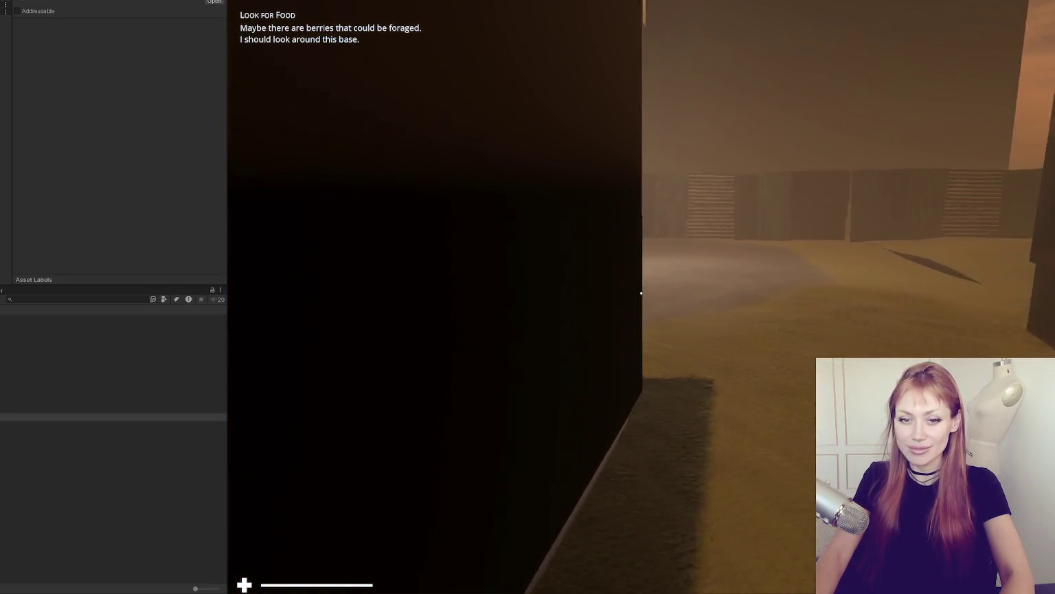
key(w)
key(w)
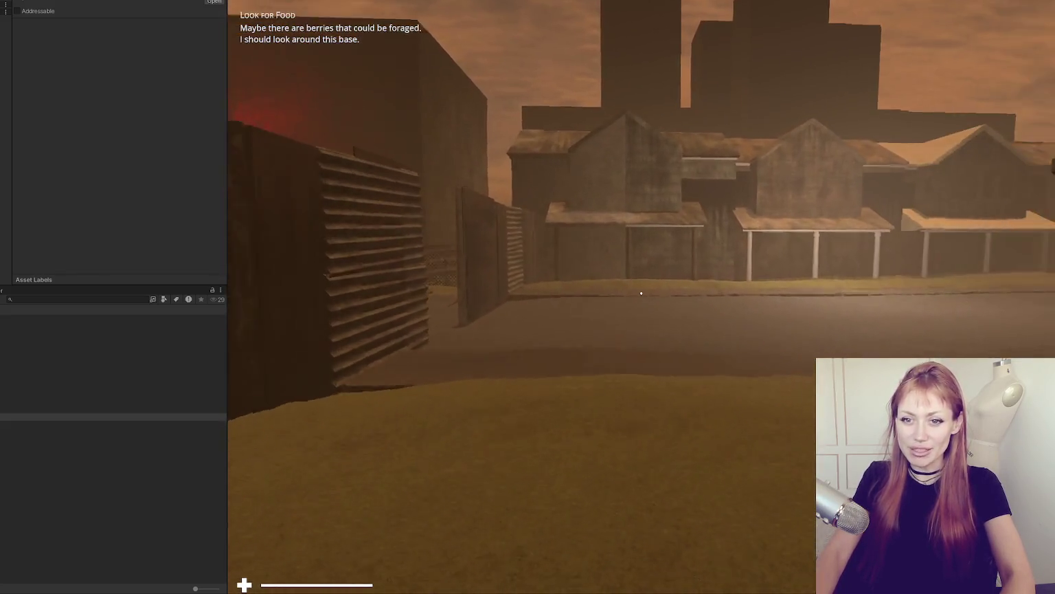
key(w)
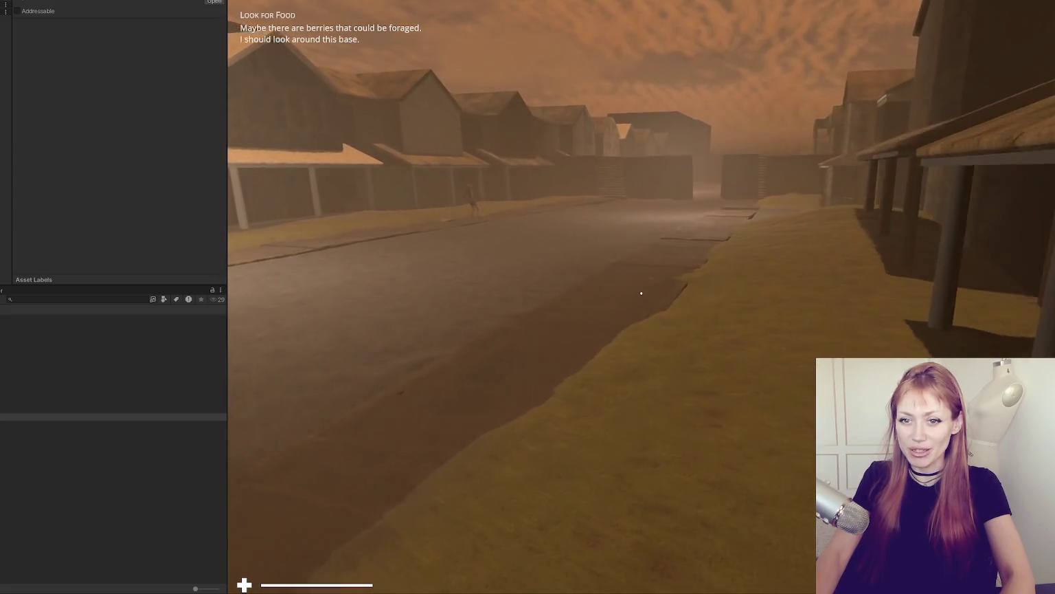
key(w)
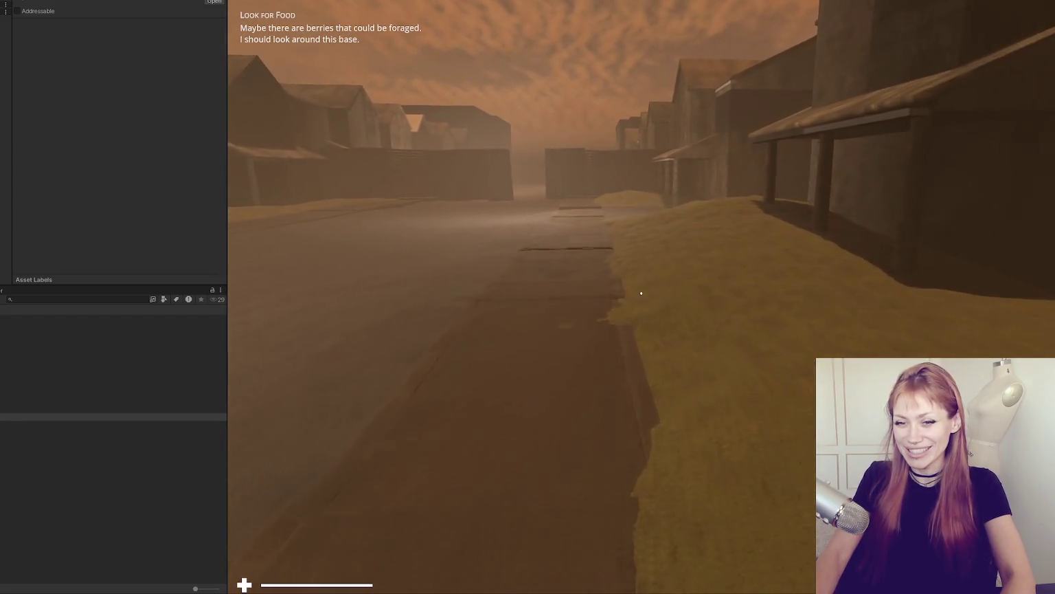
key(w)
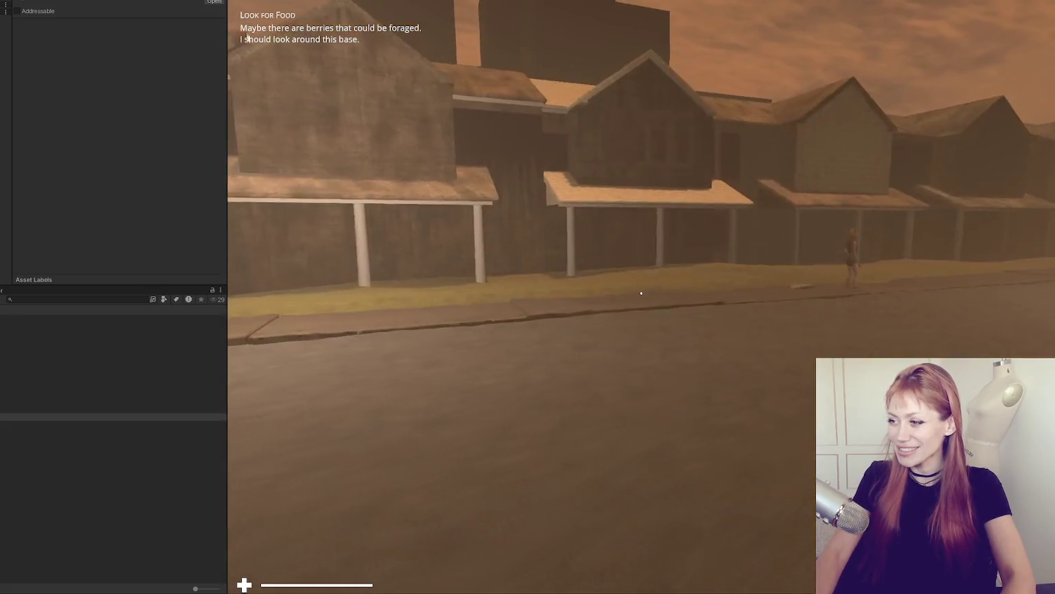
key(w)
key(w)
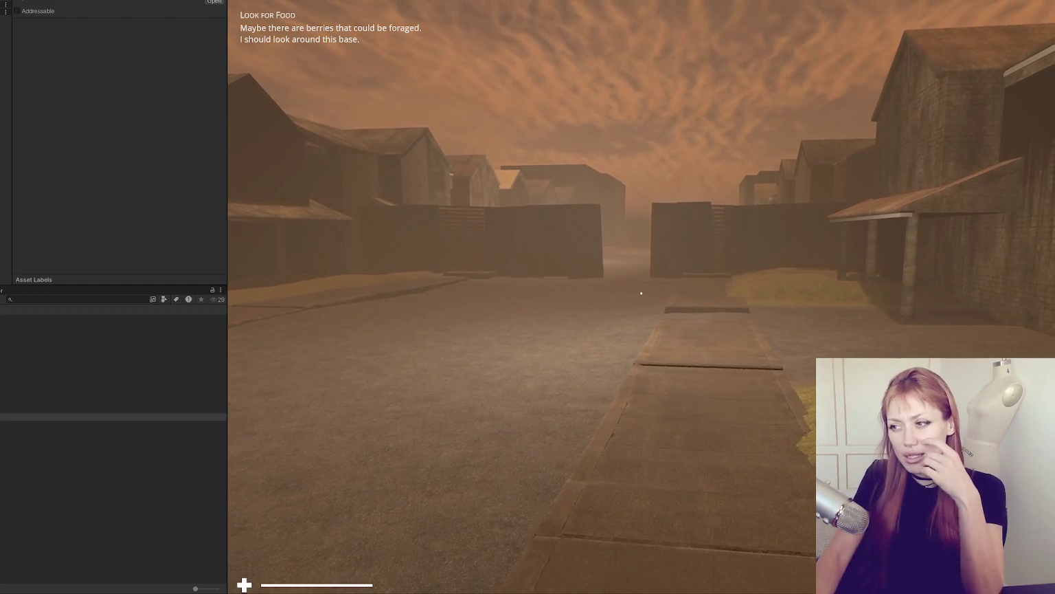
Step: Raise the player's hands, walk through the wall gap, and show the Look for Food task
key(e)
key(w)
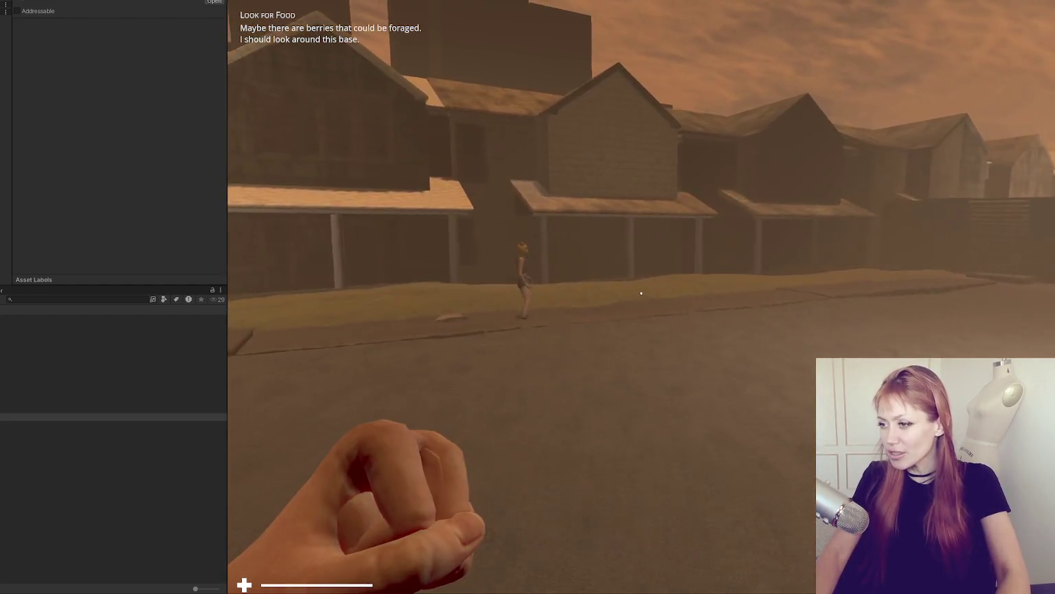
key(w)
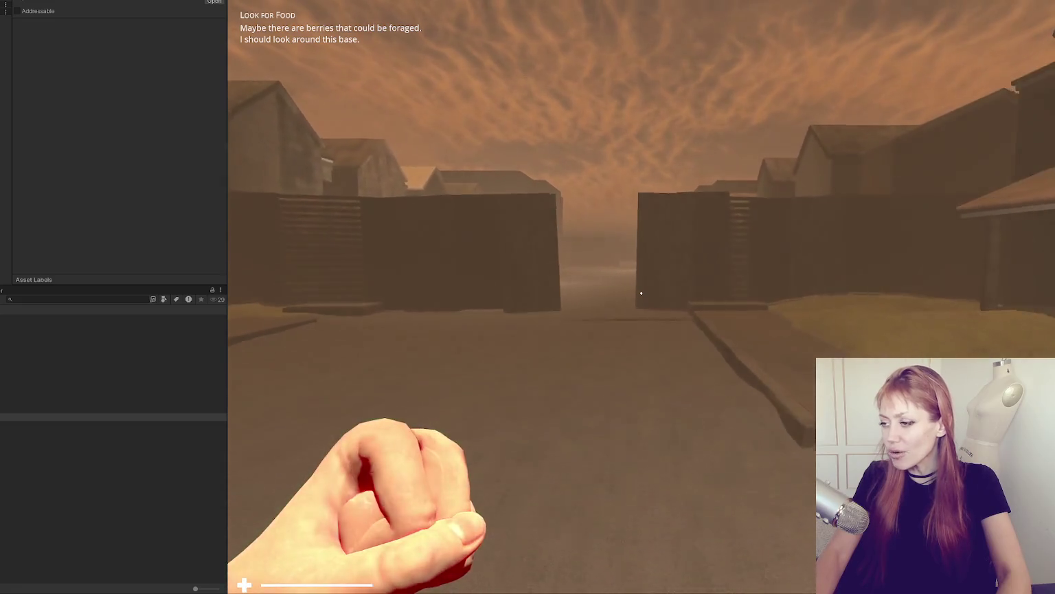
key(w)
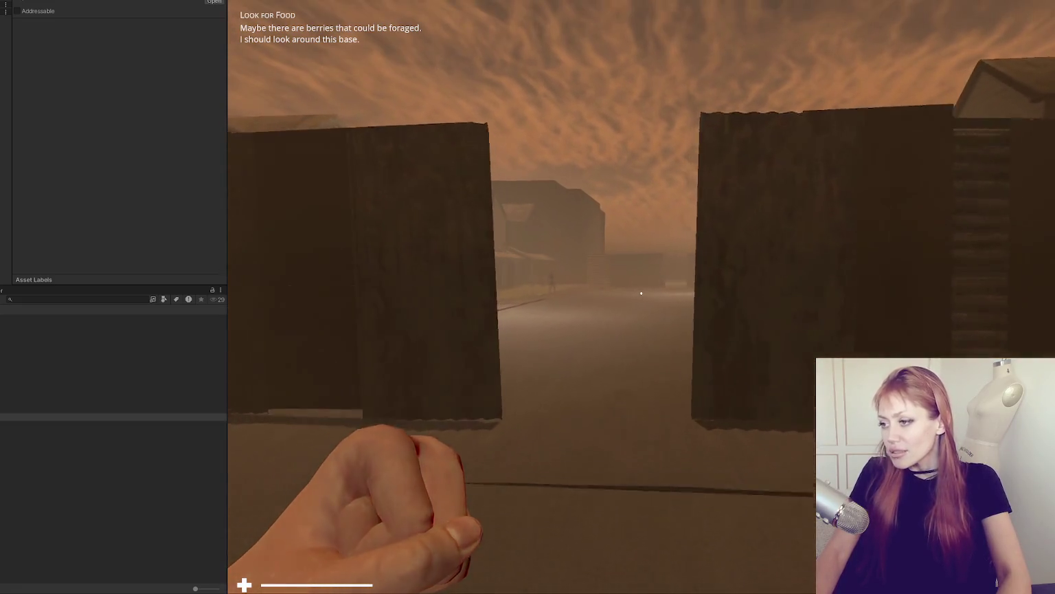
key(w)
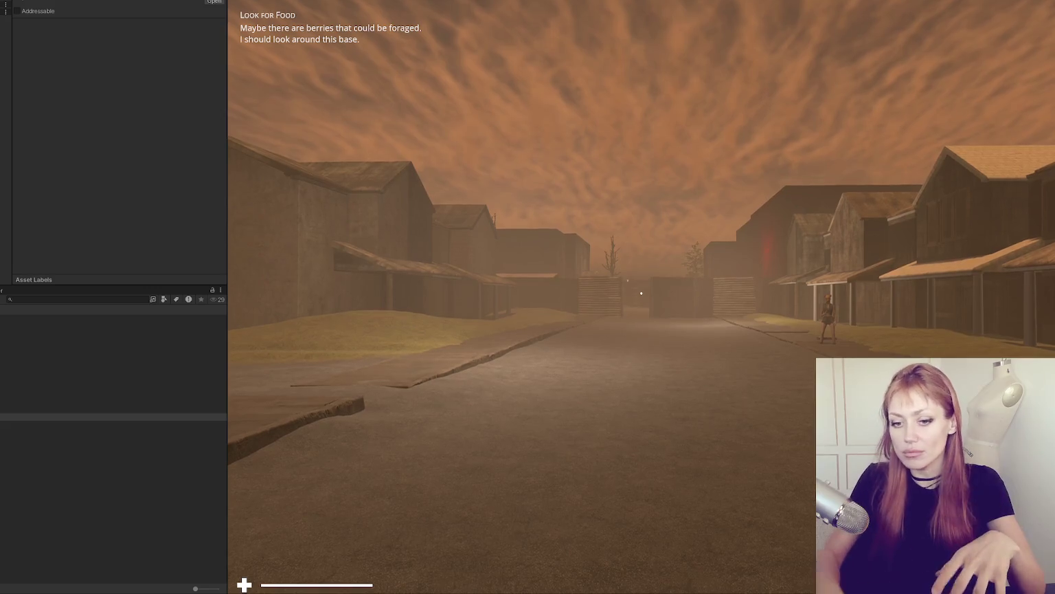
key(Escape)
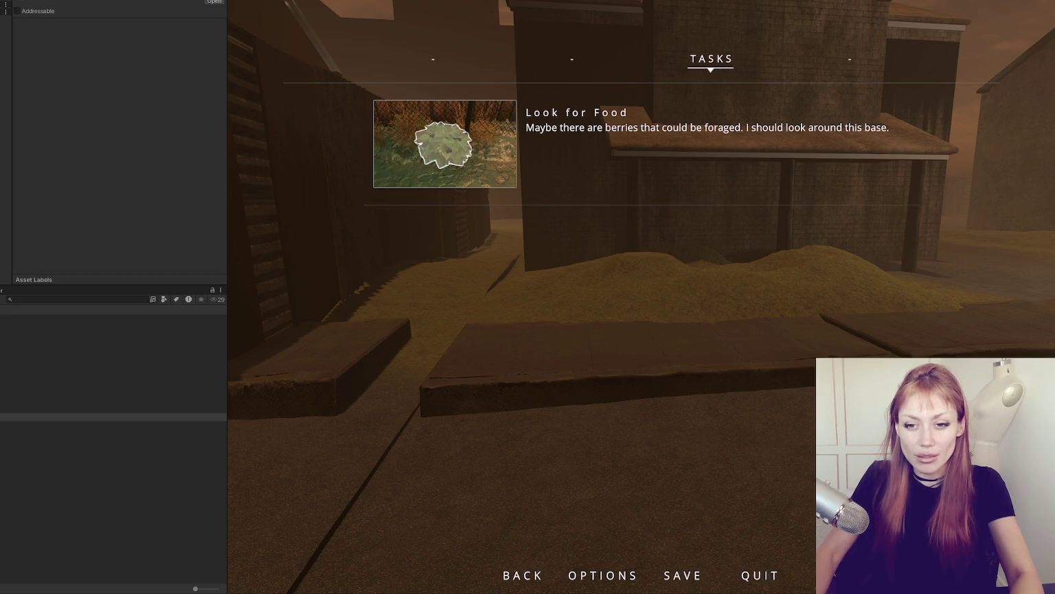
Step: Resume play, recheck the task list, then exit Play mode with Ctrl+P
key(Escape)
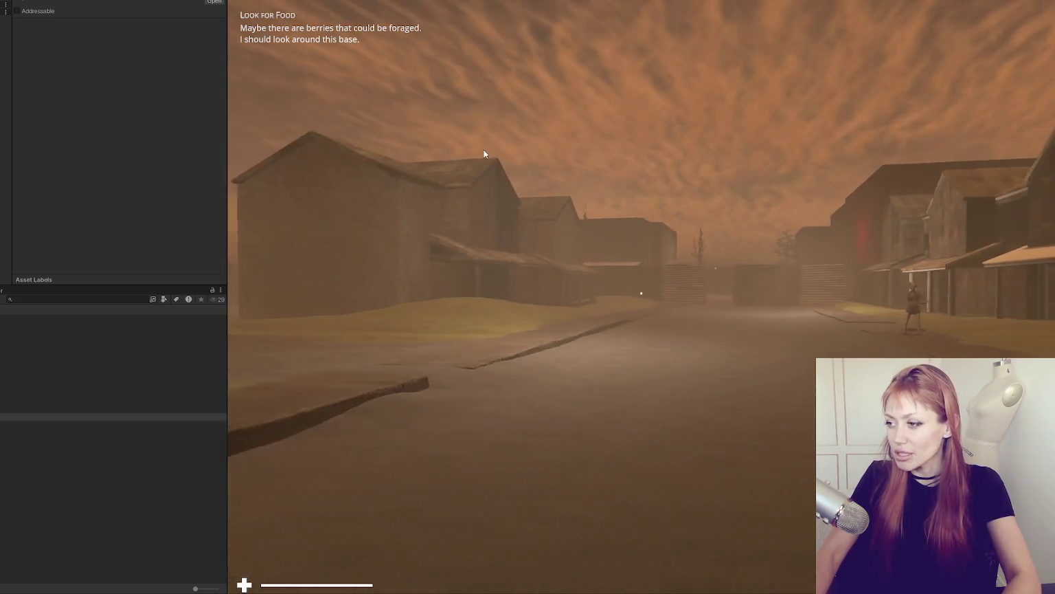
key(Escape)
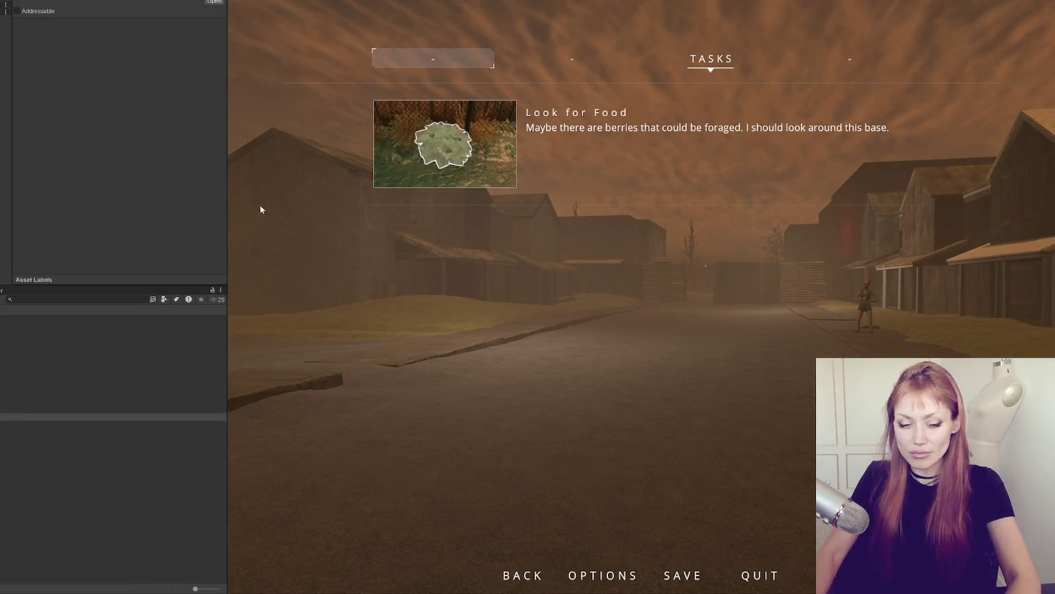
key(ctrl+p)
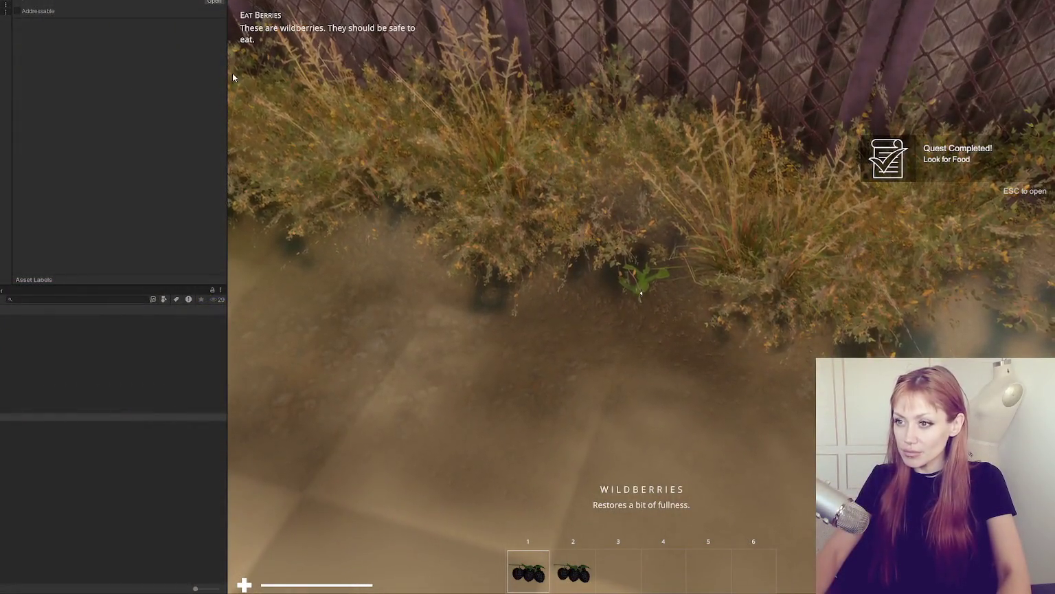
Step: Widen the Game view, eat the wildberries and pick up the newspaper
drag(227, 100, 6, 100)
click(519, 292)
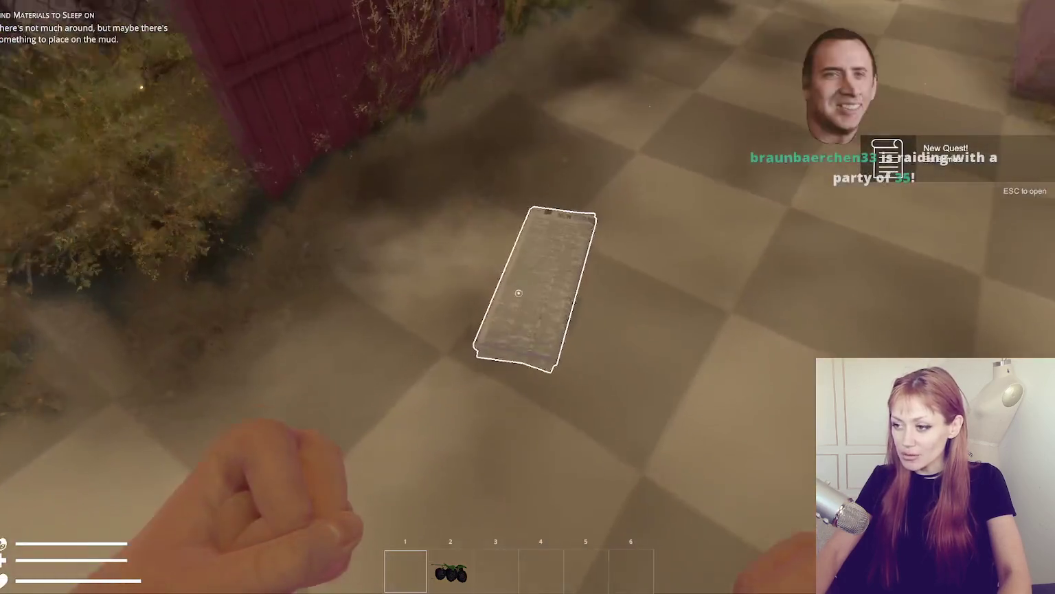
click(518, 293)
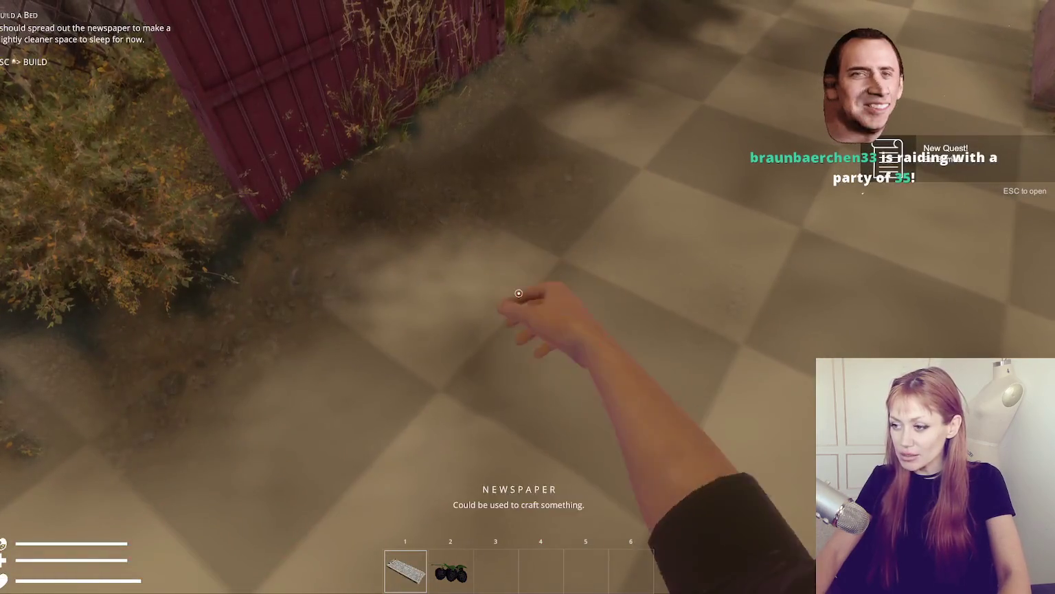
Step: Build a Newspaper Bed on the garden floor and check the updated tasks
key(Escape)
click(728, 59)
click(674, 169)
click(519, 293)
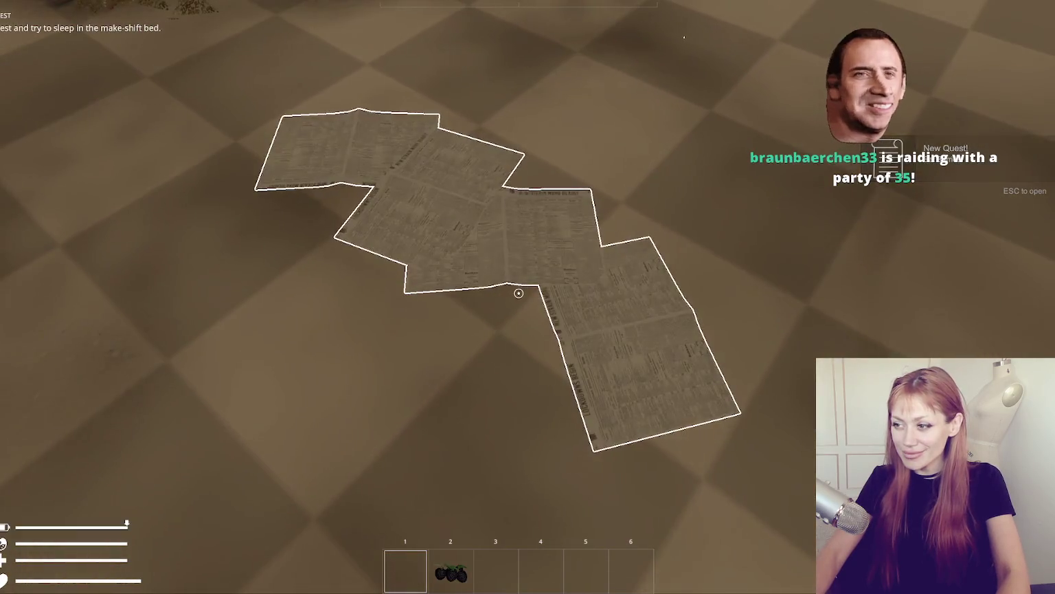
key(Escape)
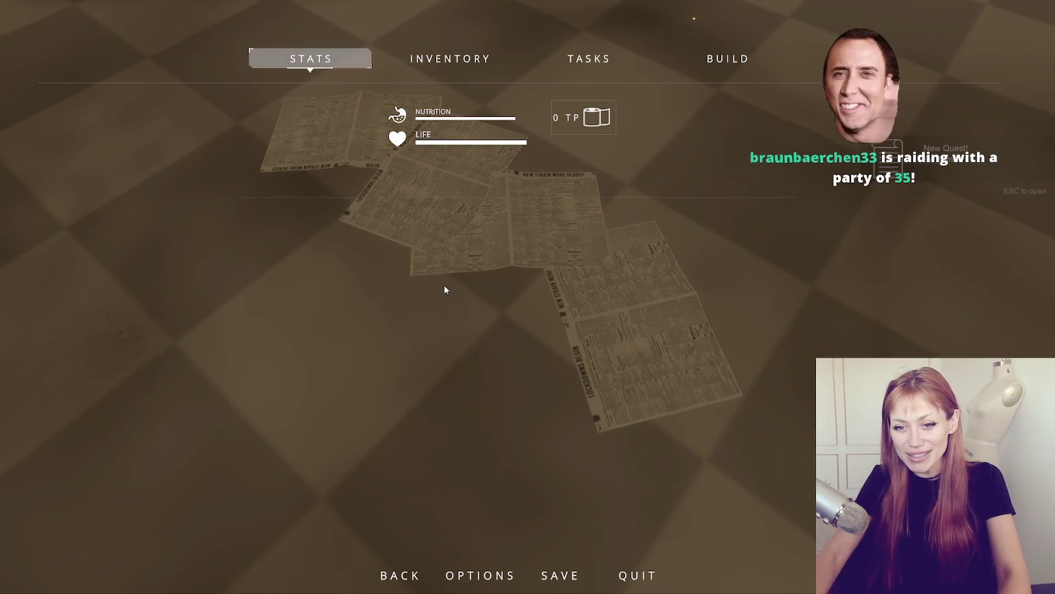
key(Escape)
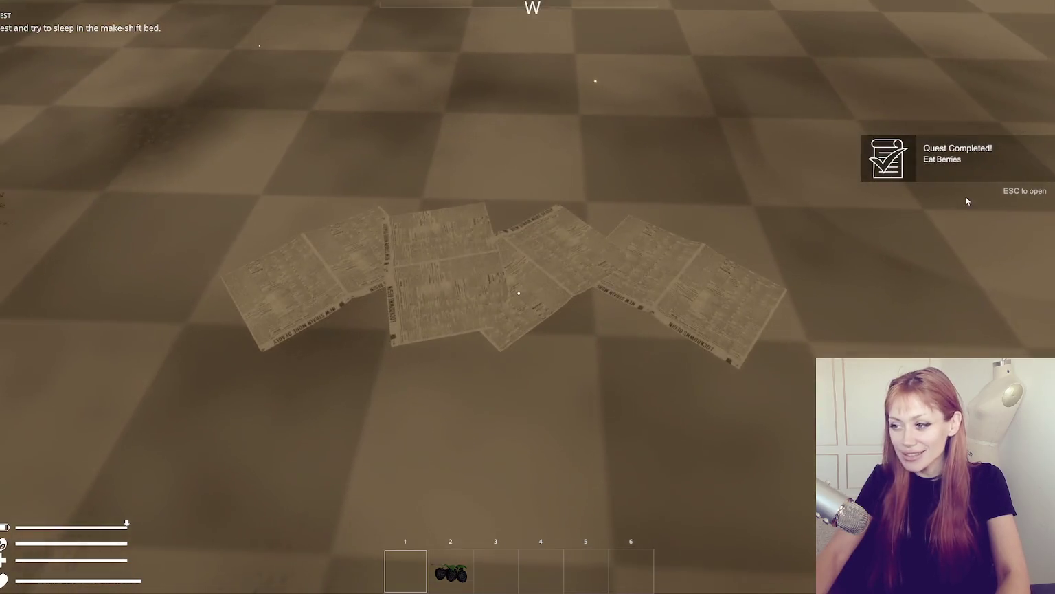
mouse_move(527, 297)
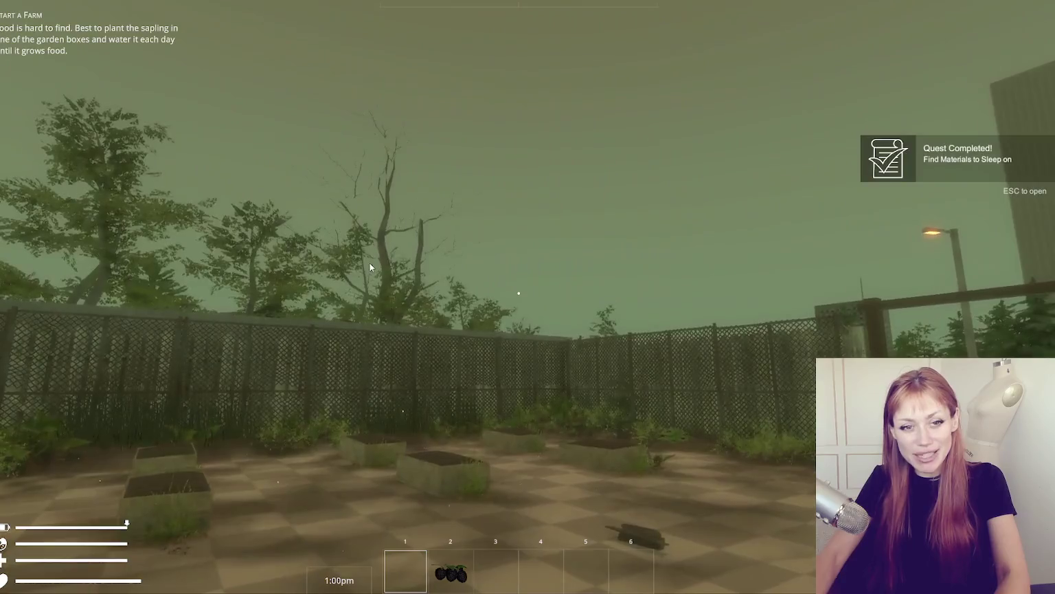
click(519, 294)
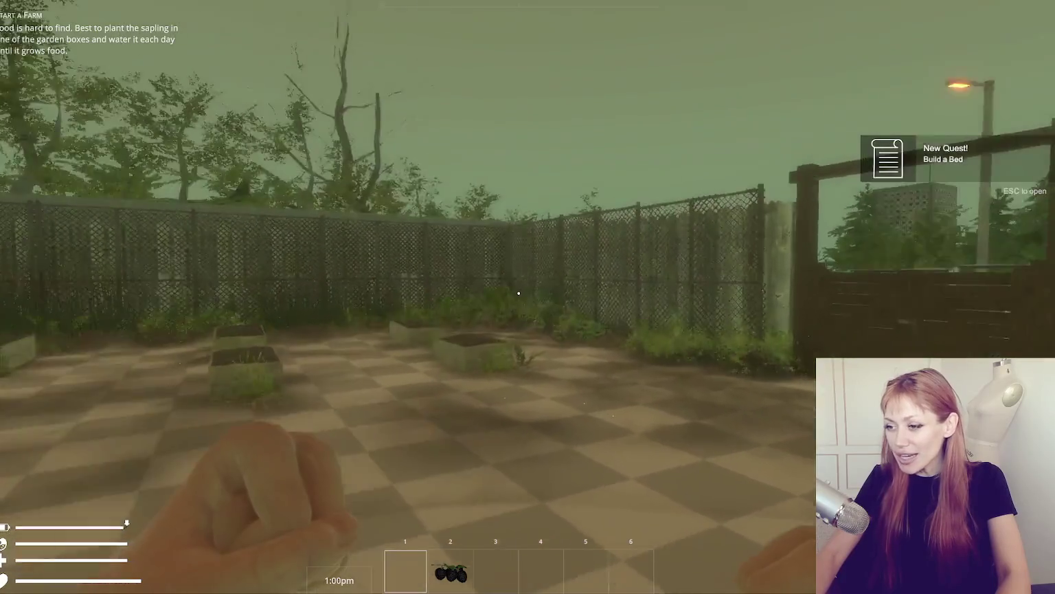
Step: Walk to the fence corner by the pond and pick up the kettle and tomato sapling
key(w)
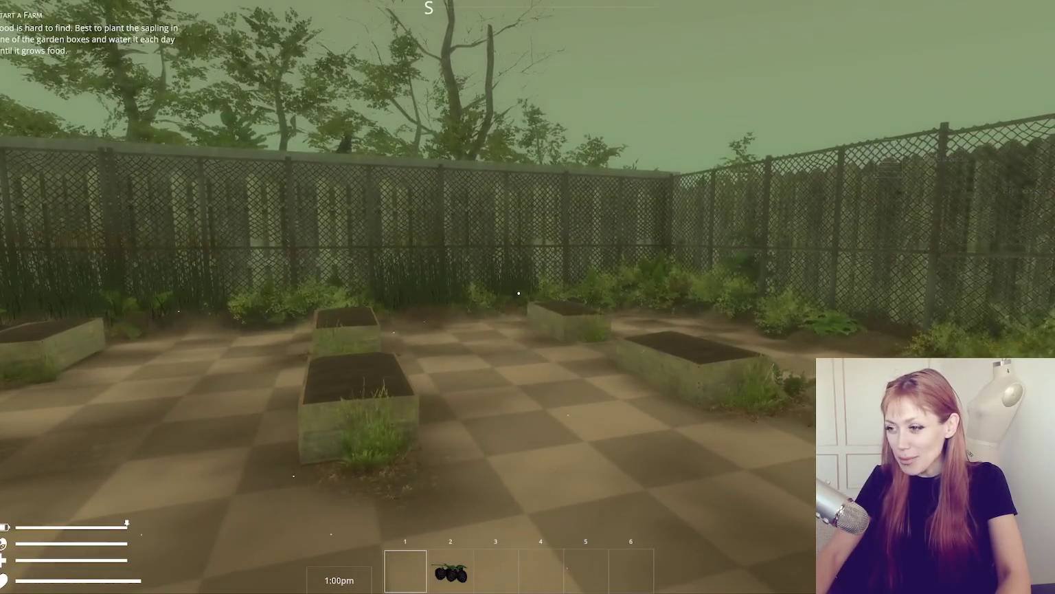
key(w)
key(w)
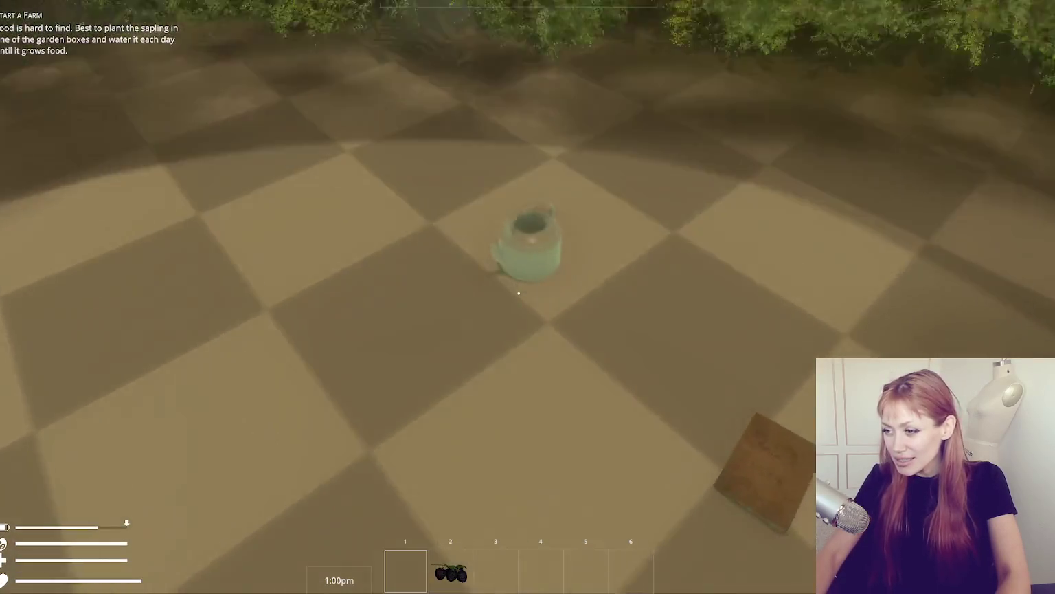
key(e)
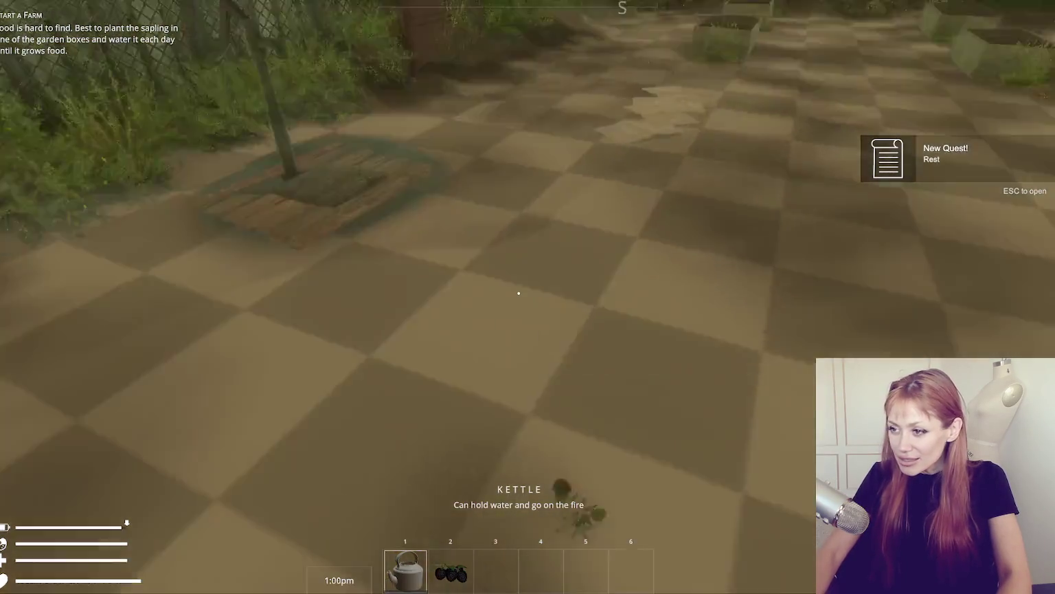
key(w)
key(e)
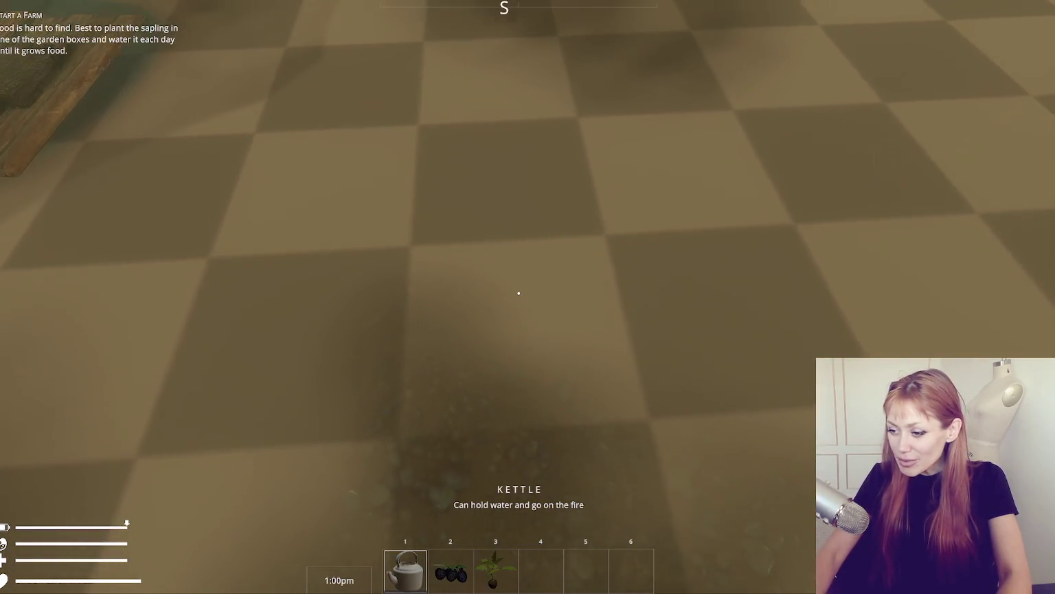
Step: Eat the wildberries, then plant the tomato sapling in a garden box and water it with the kettle
key(2)
click(519, 293)
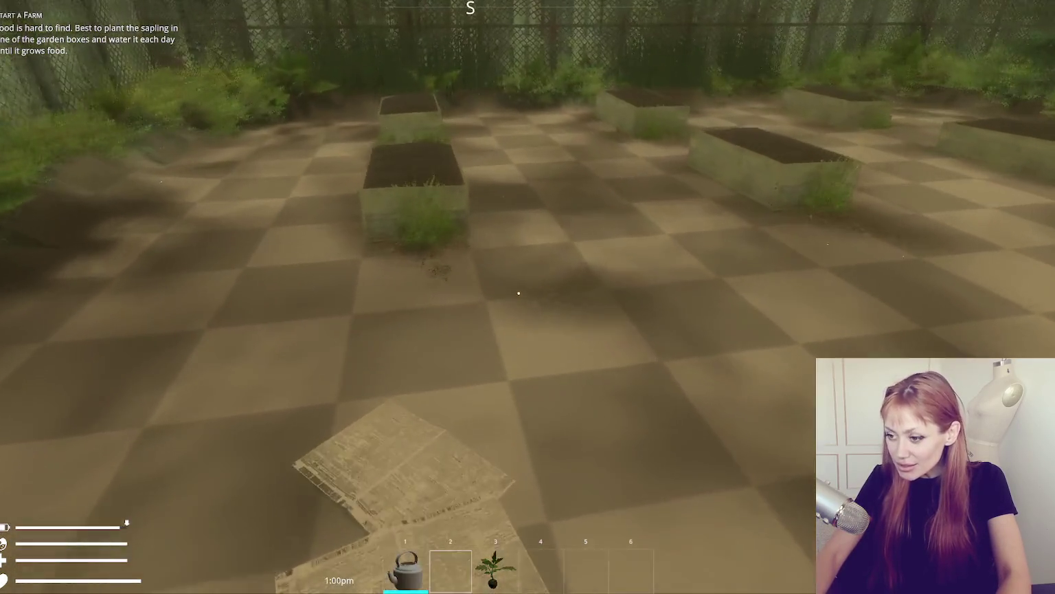
key(w)
key(3)
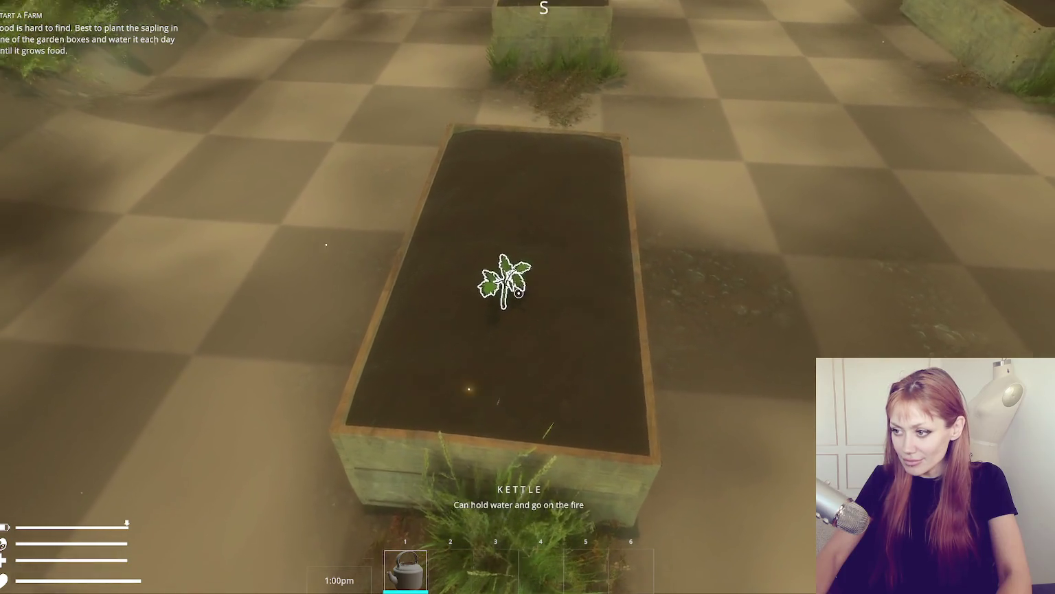
click(528, 297)
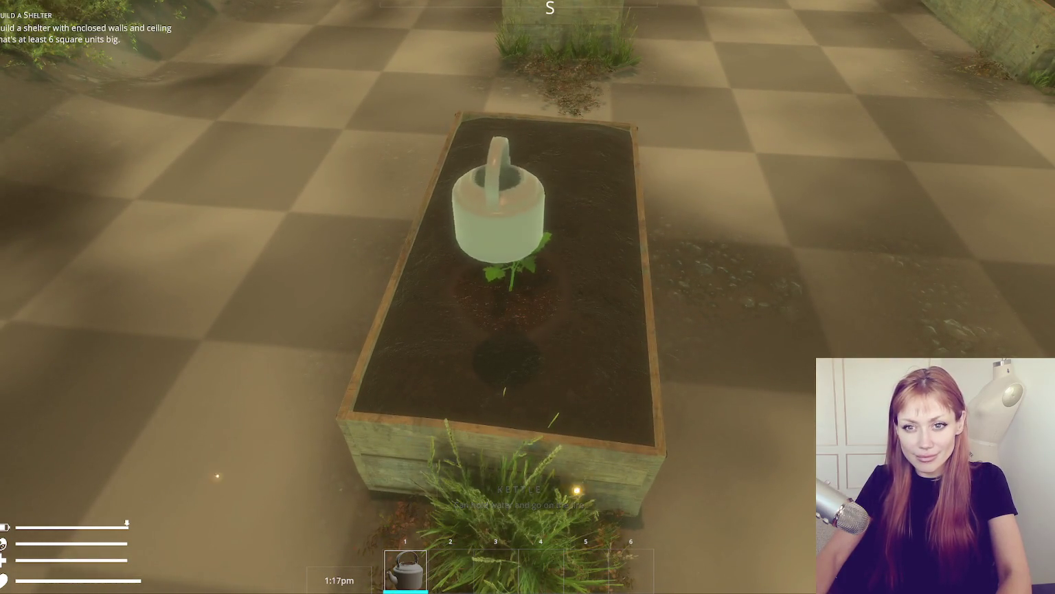
key(s)
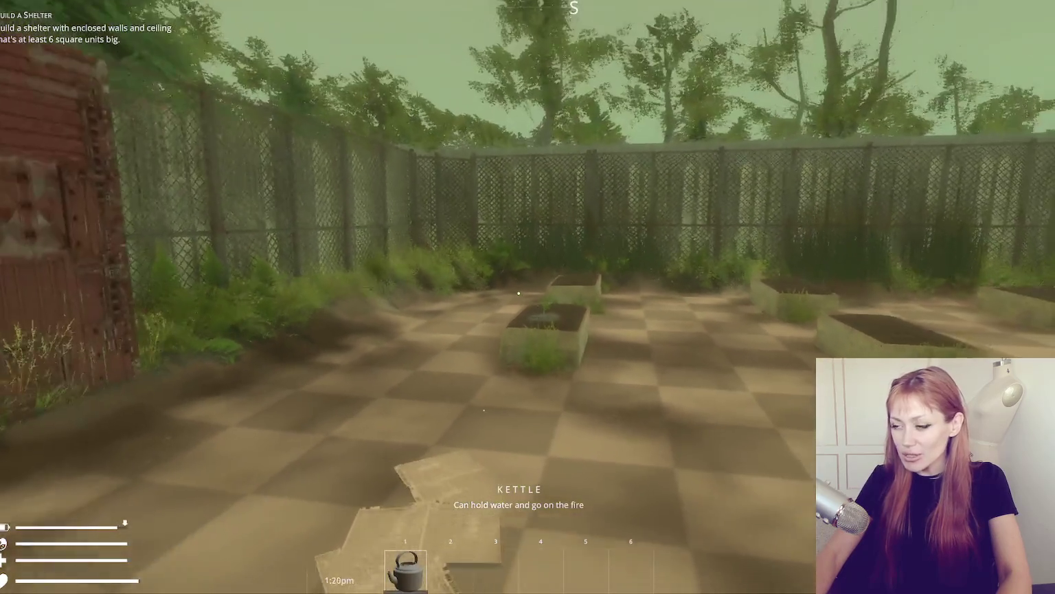
Step: Walk past the wooden gate and down the alley to the rusty door, then back away
key(w)
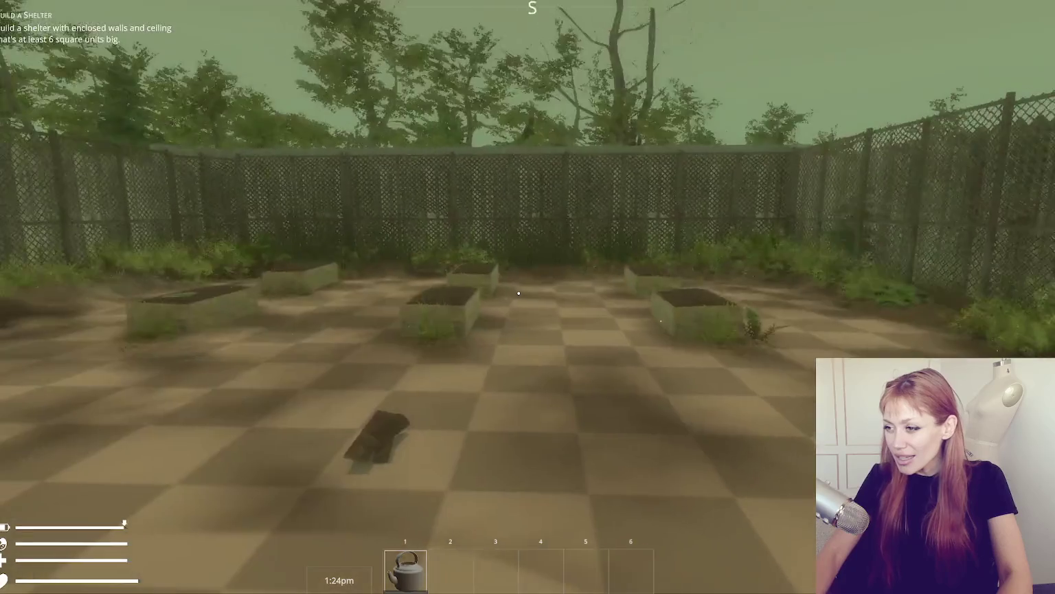
key(w)
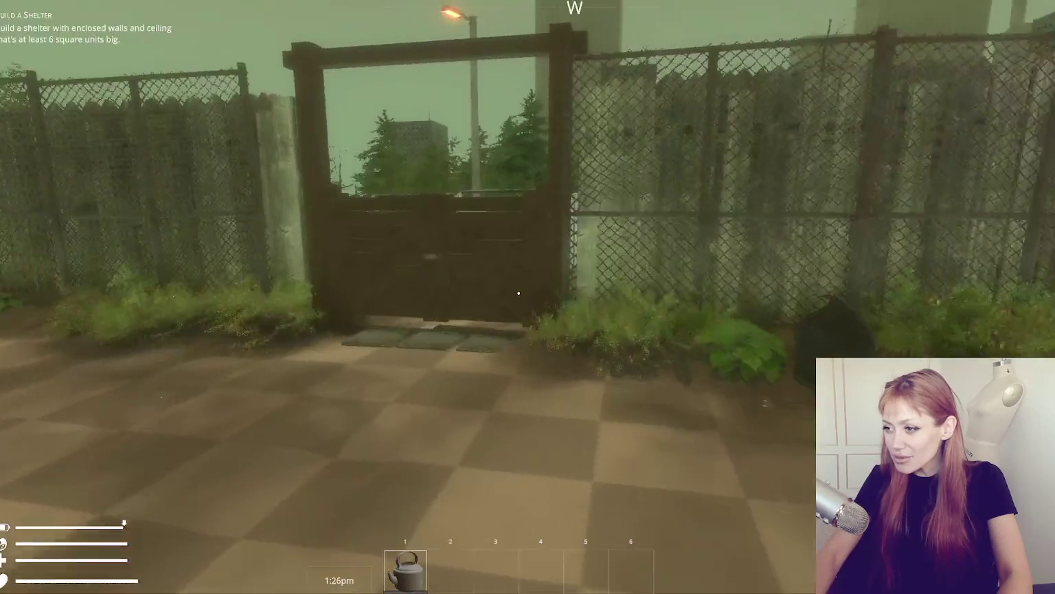
key(w)
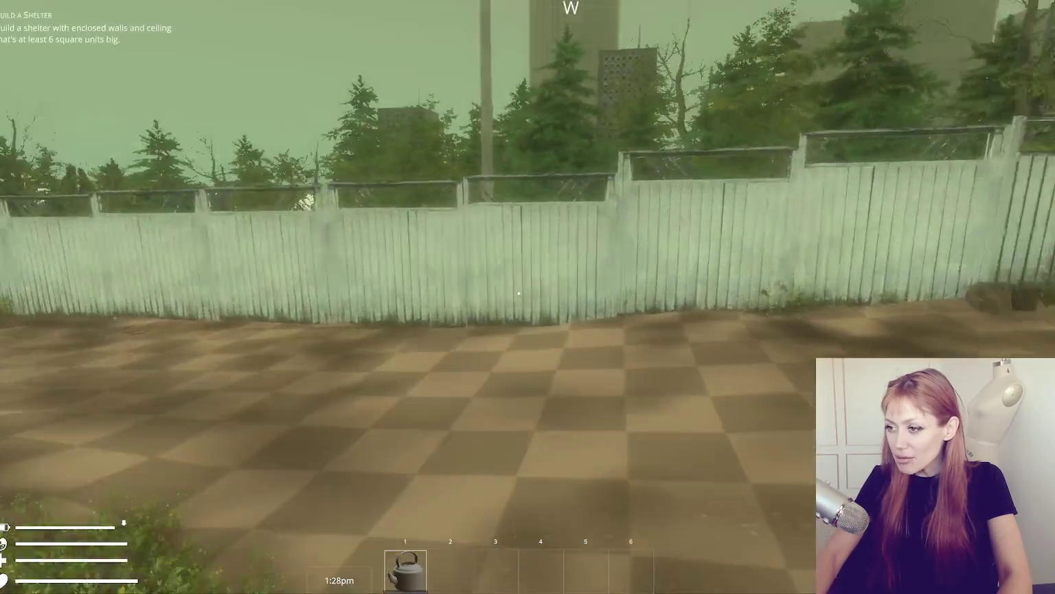
key(w)
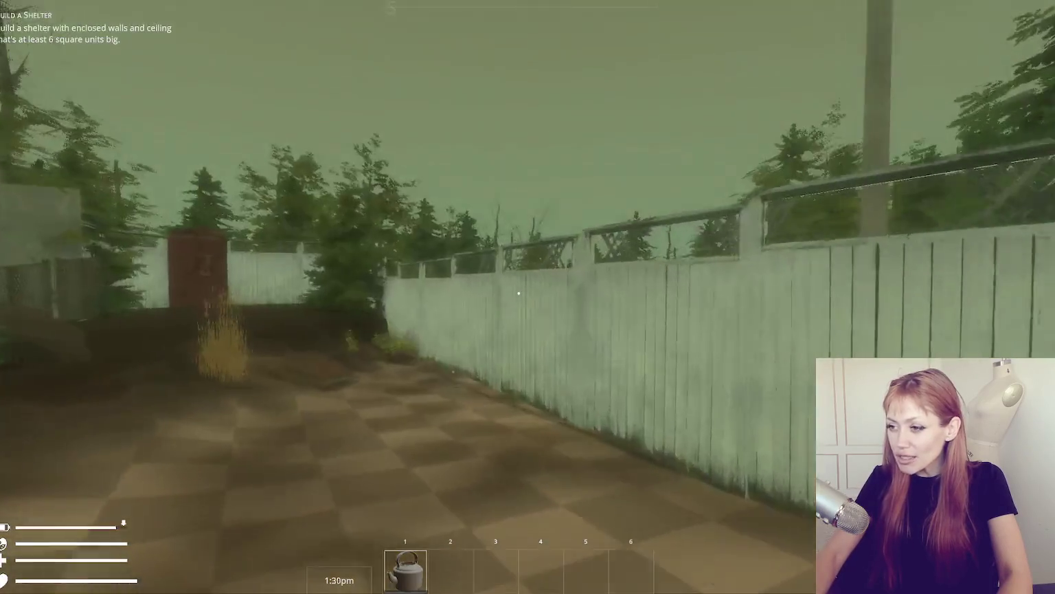
key(w)
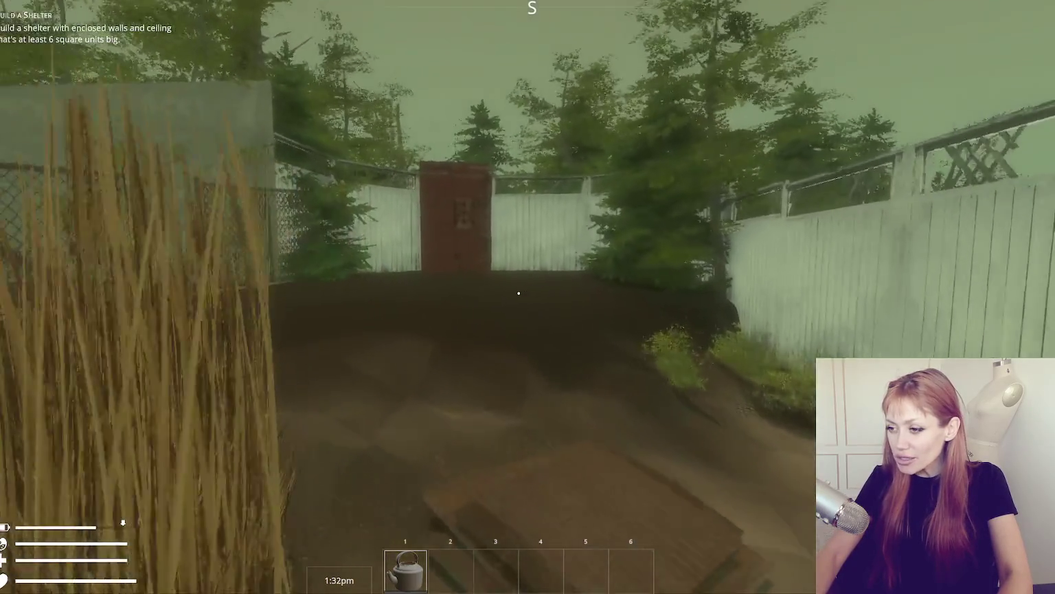
key(w)
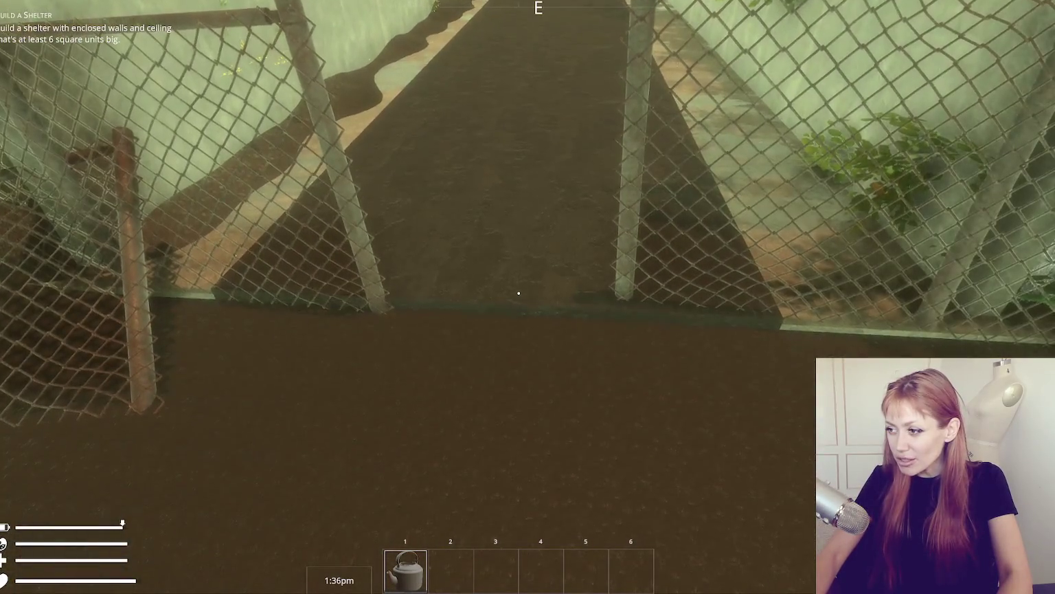
key(w)
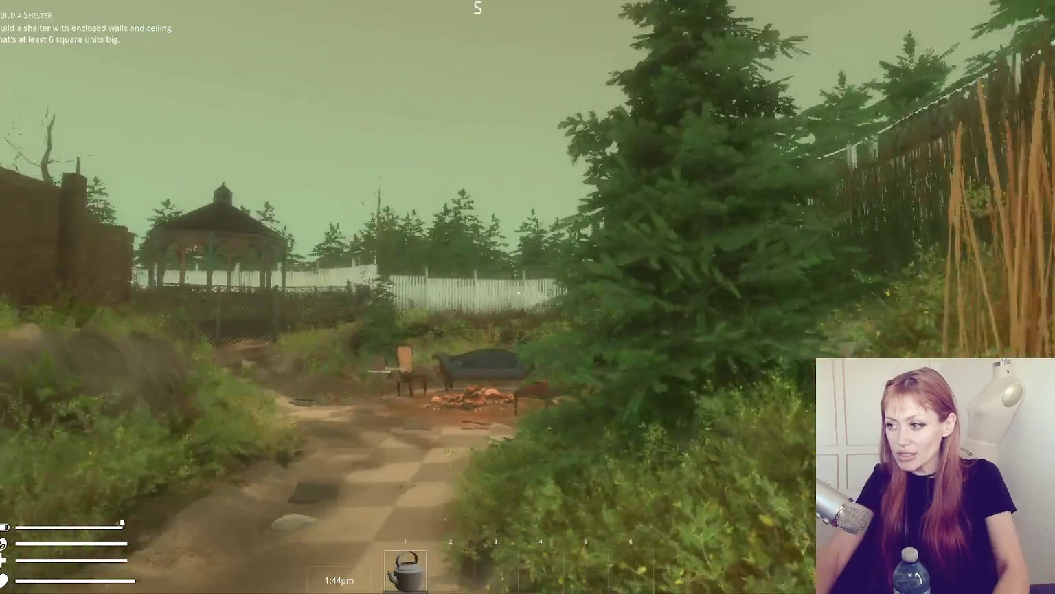
key(s)
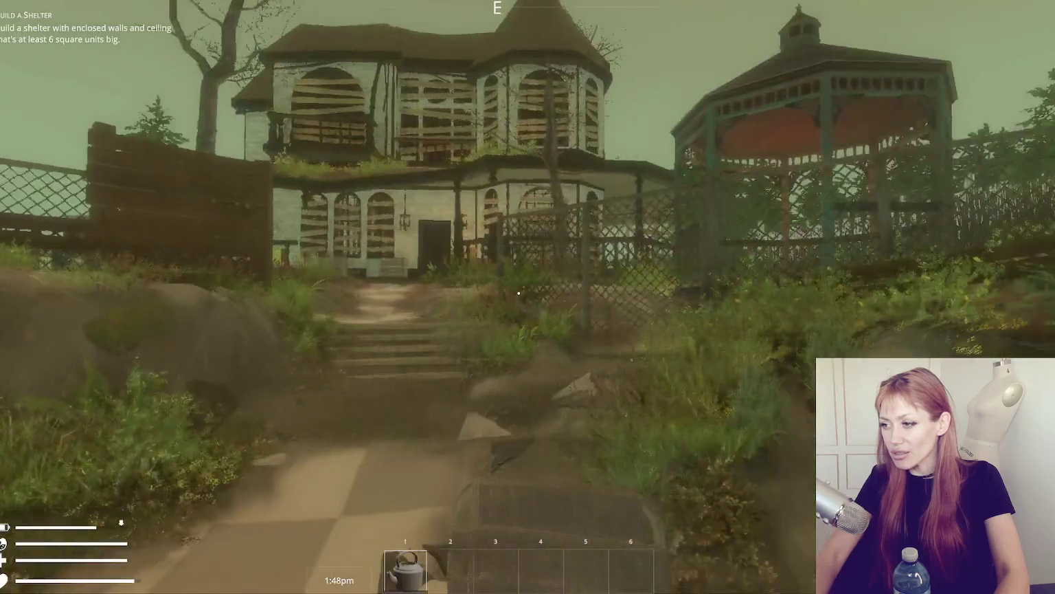
Step: Climb the stone steps, go through the red door to the next scene, and pause the game
key(w)
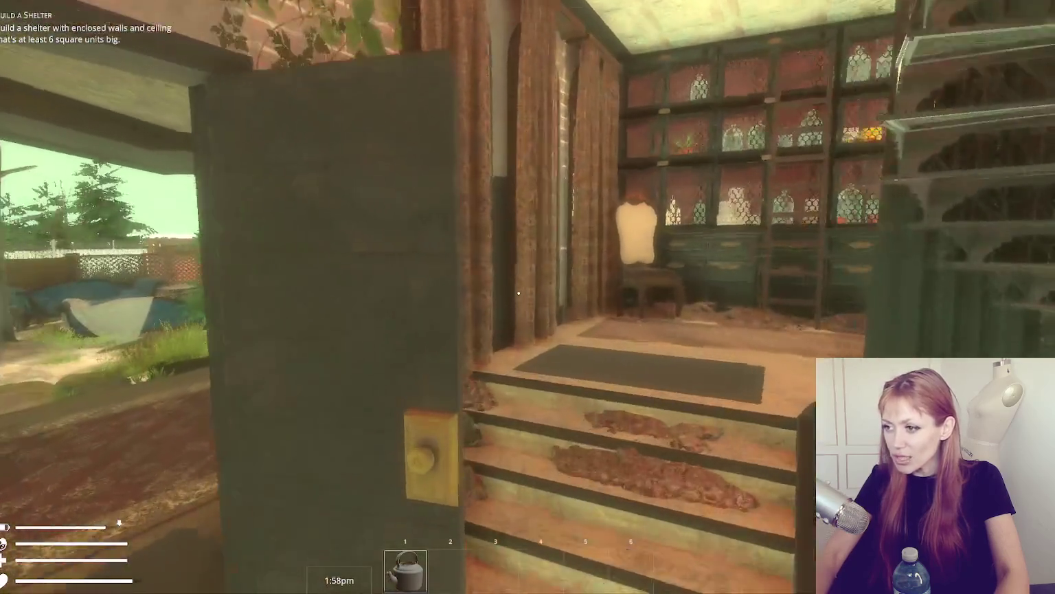
mouse_move(519, 292)
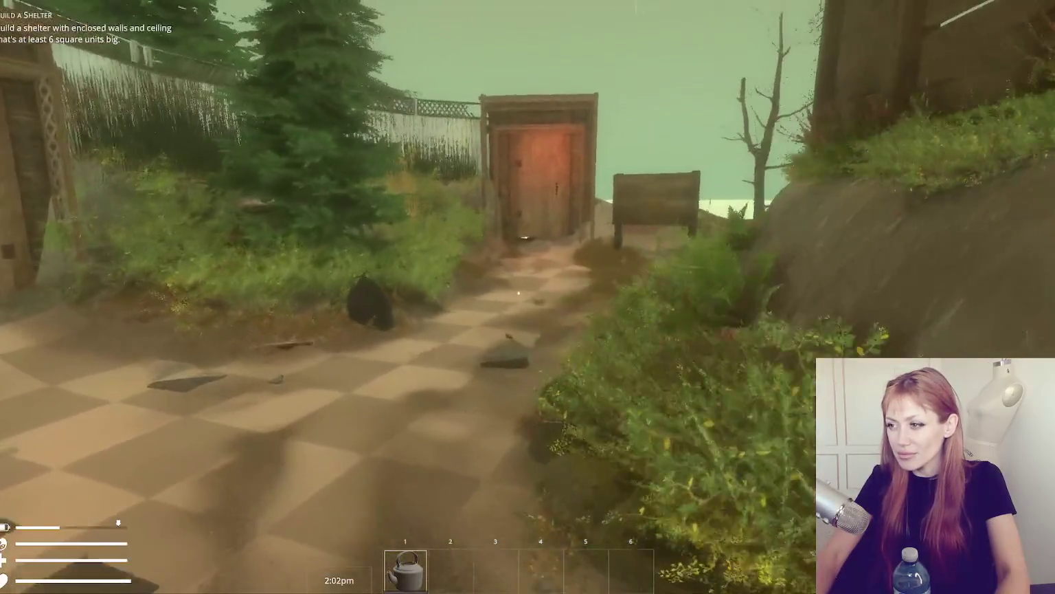
key(w)
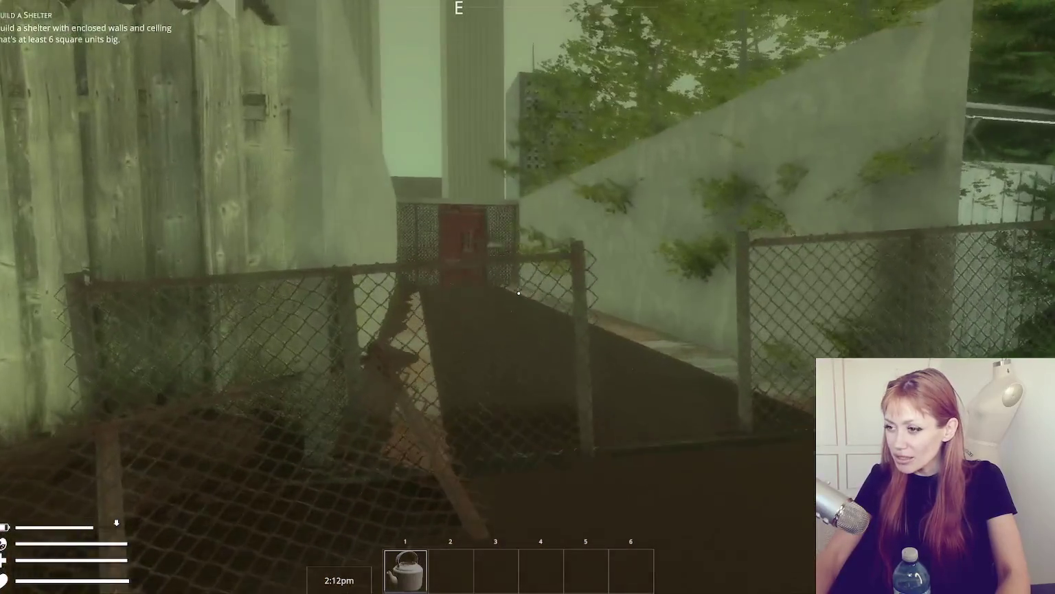
key(w)
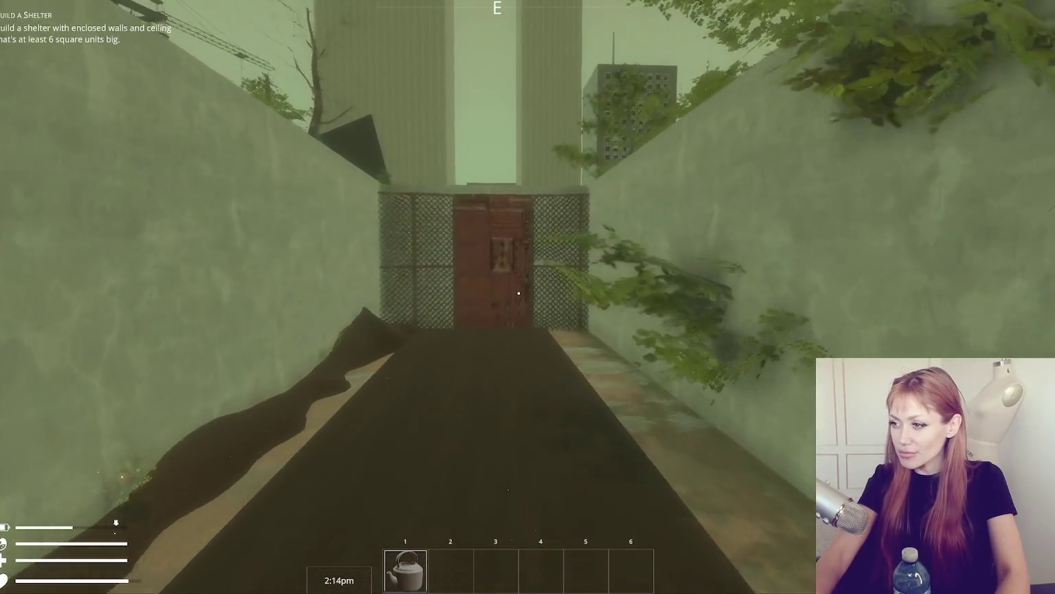
key(w)
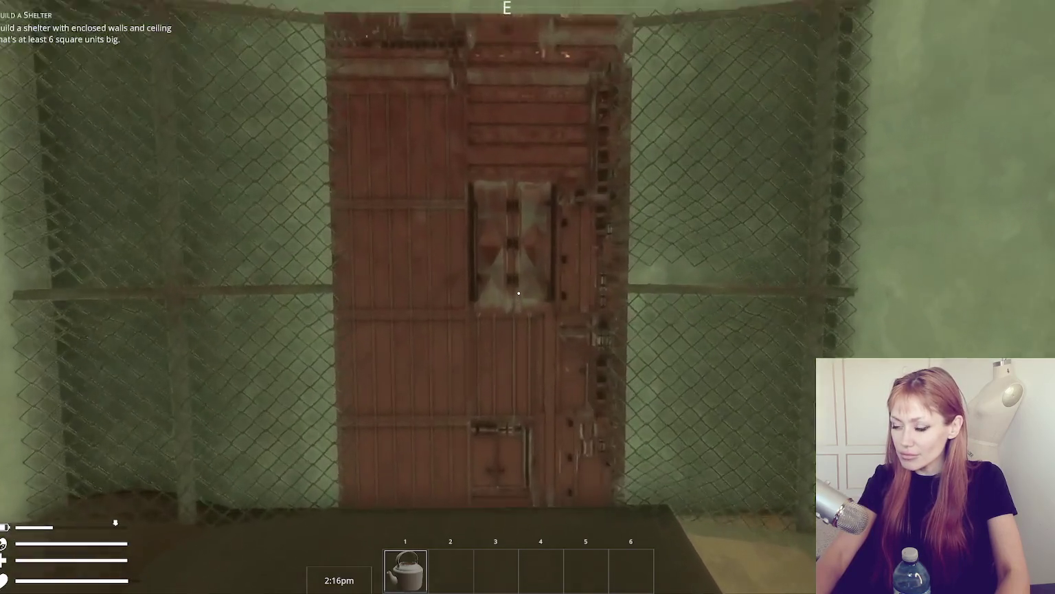
key(e)
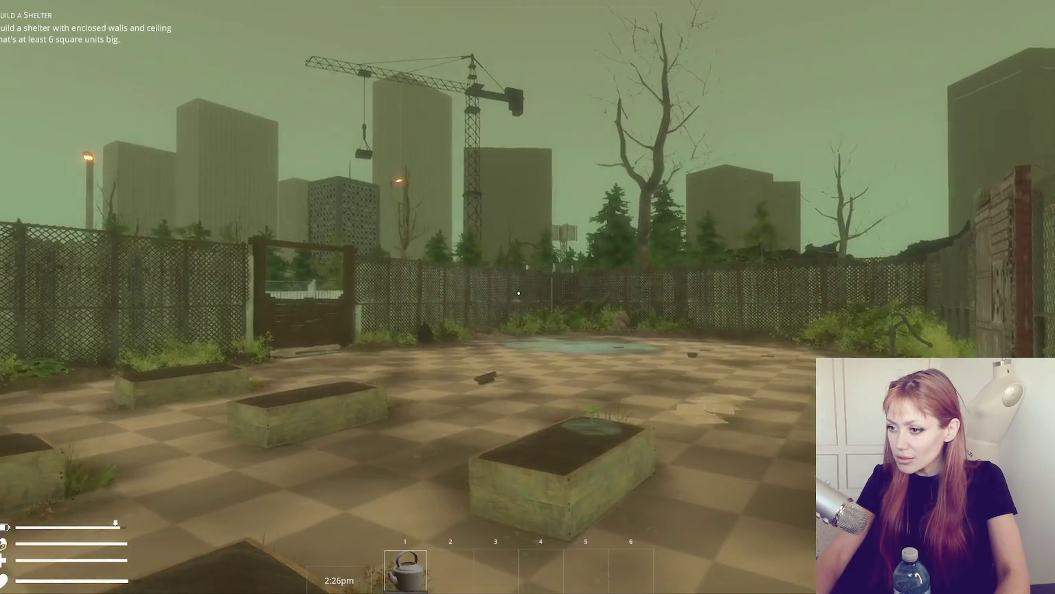
key(Escape)
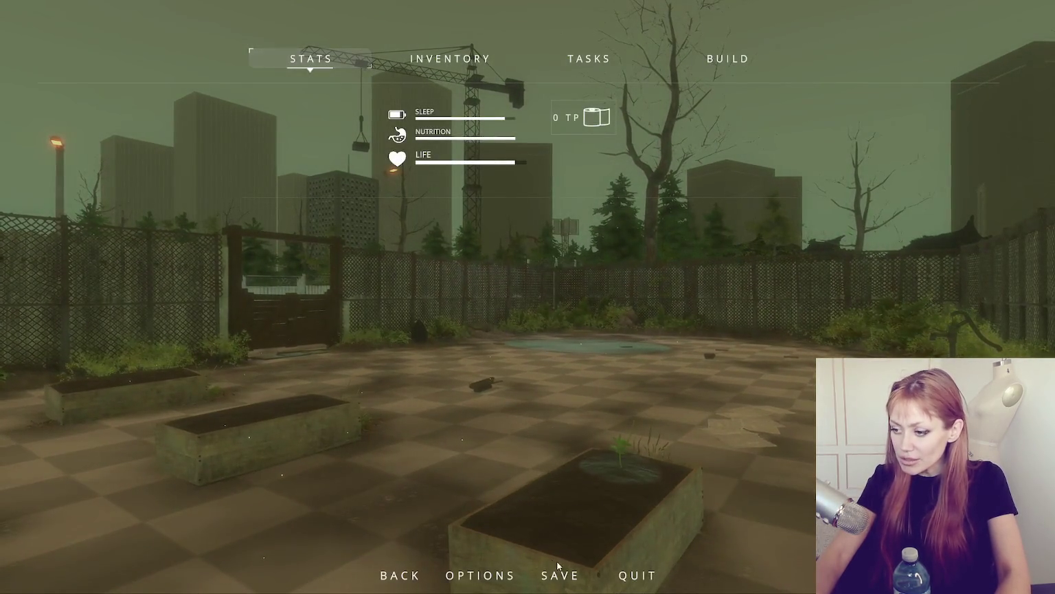
Step: Overwrite the existing save slot, then leave the pause menu
click(570, 573)
click(491, 143)
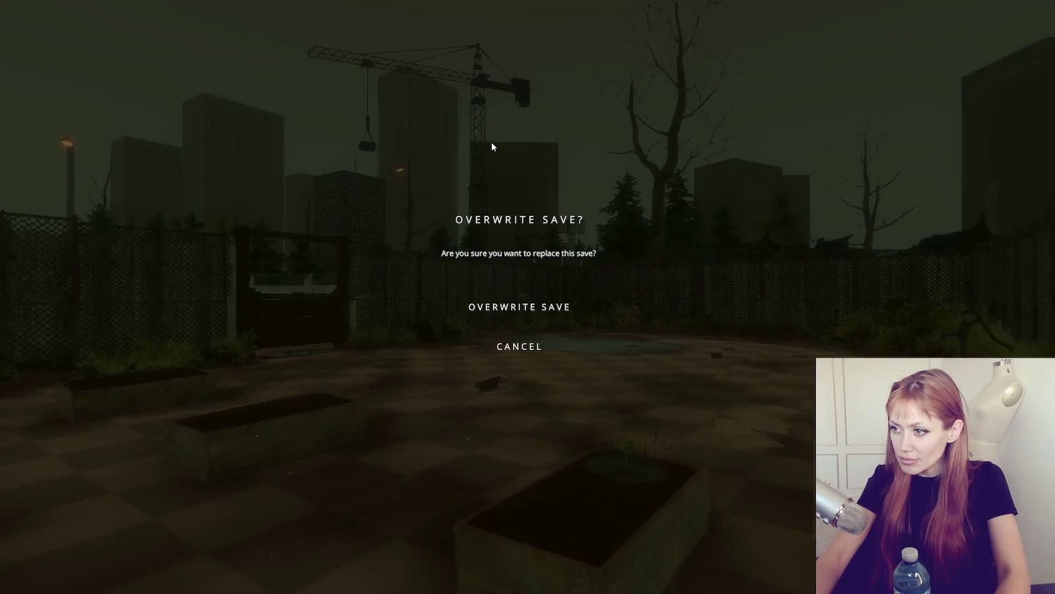
click(512, 303)
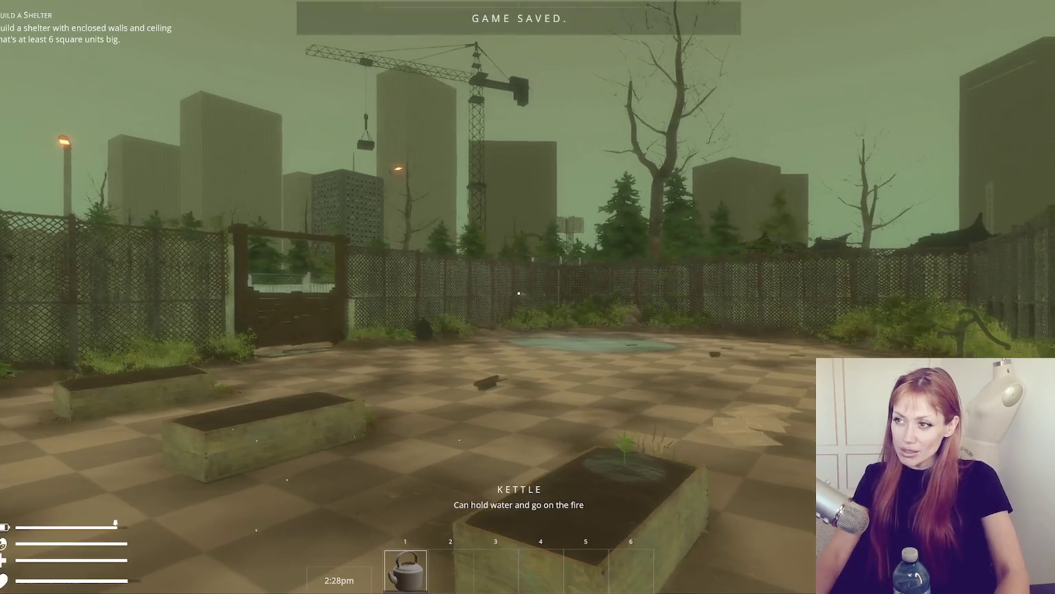
key(Escape)
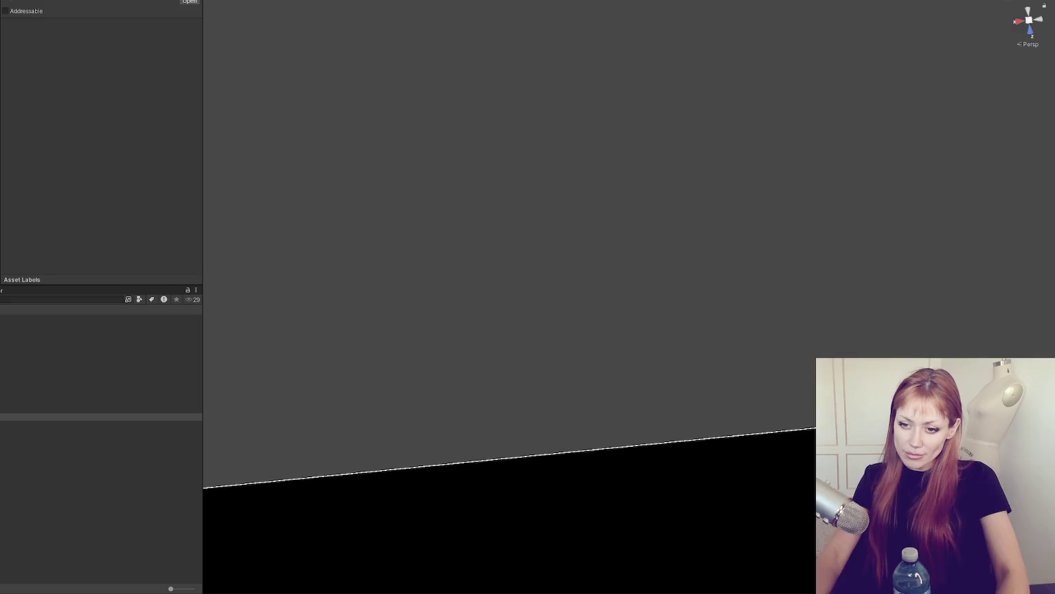
Step: Load the first scene asset into the current scene with Open Scene Additive
click(101, 394)
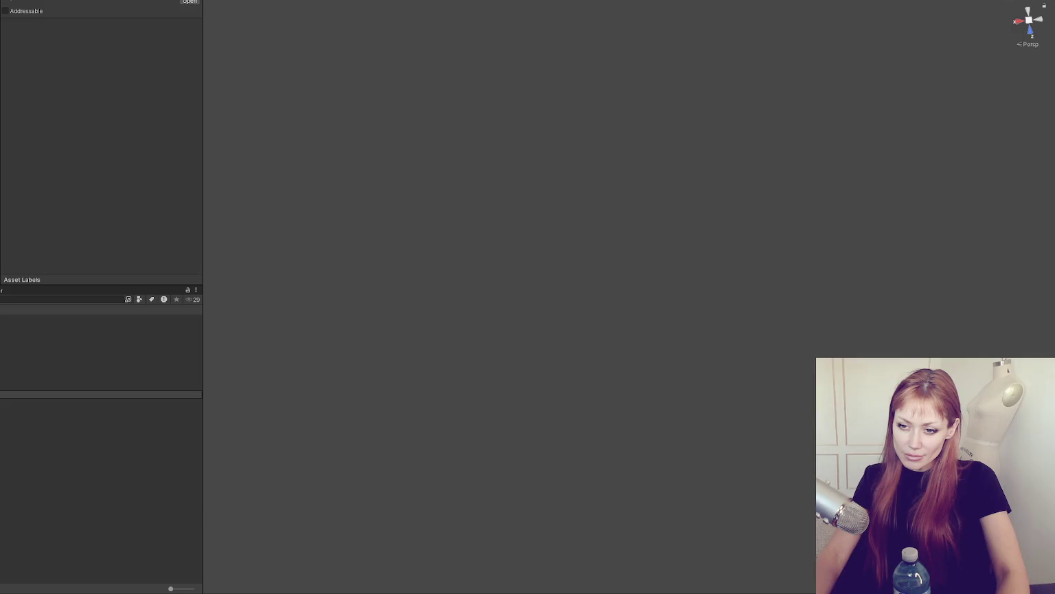
right_click(4, 325)
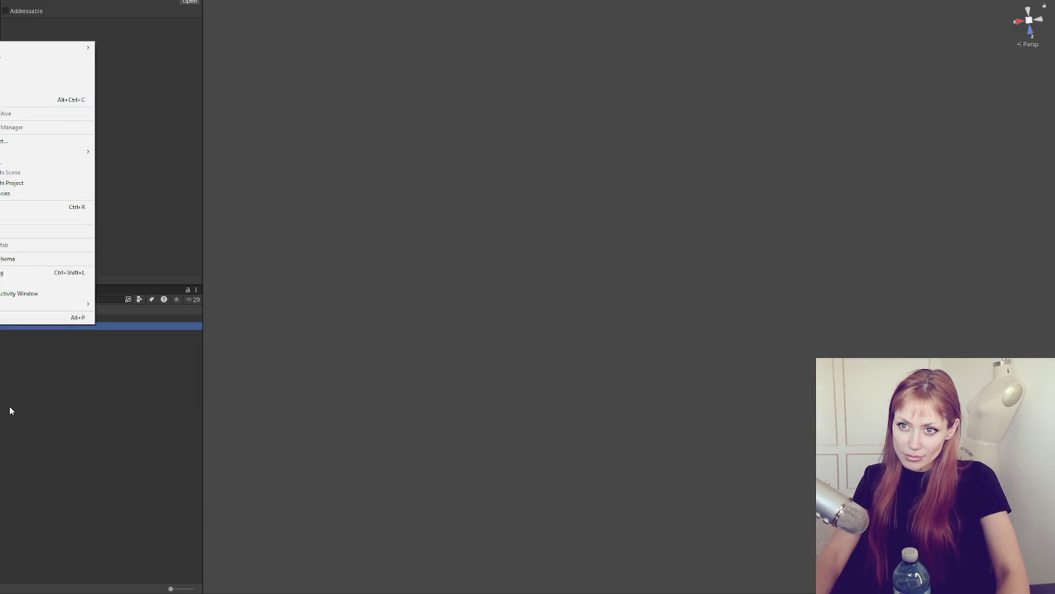
key(Escape)
right_click(13, 329)
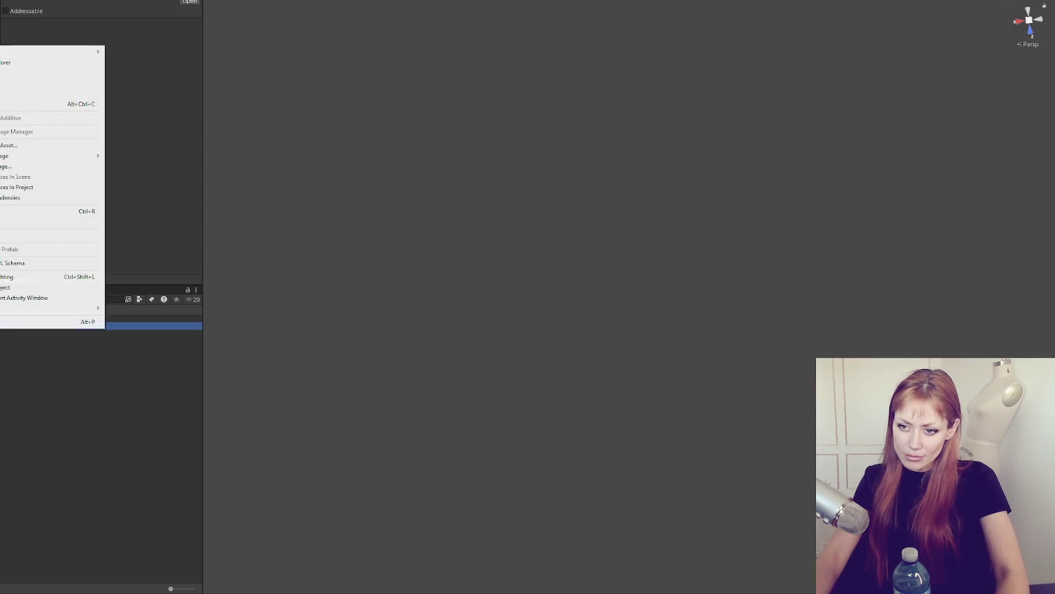
click(25, 122)
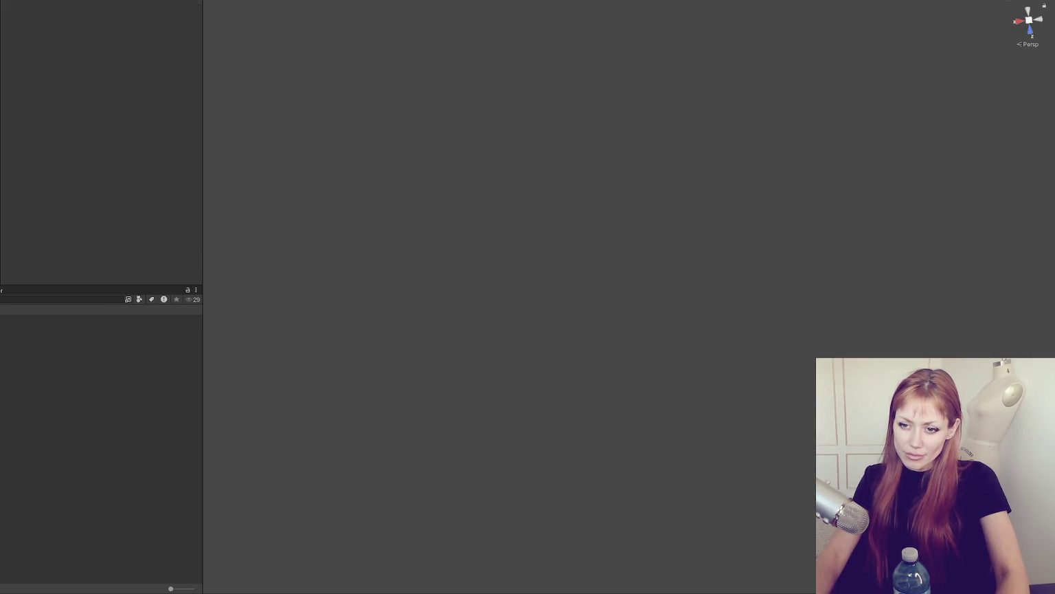
click(3, 379)
right_click(3, 378)
click(41, 169)
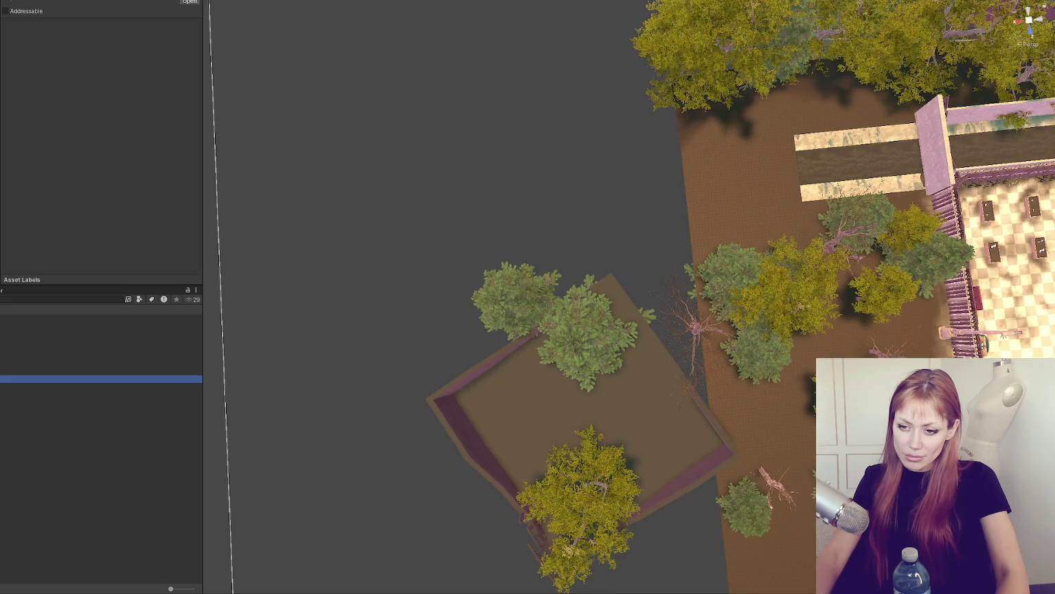
Step: Load the building scene and one more scene additively alongside the others
click(4, 425)
right_click(3, 424)
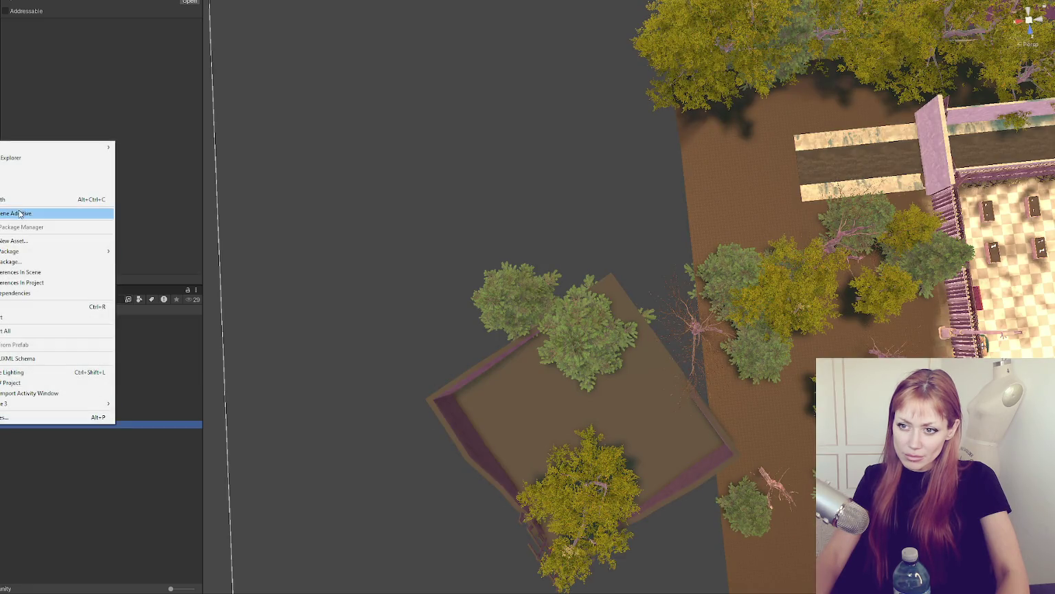
click(28, 209)
click(26, 371)
right_click(26, 371)
click(101, 174)
mouse_move(613, 279)
mouse_down()
mouse_move(733, 274)
mouse_move(852, 304)
mouse_move(912, 43)
mouse_up()
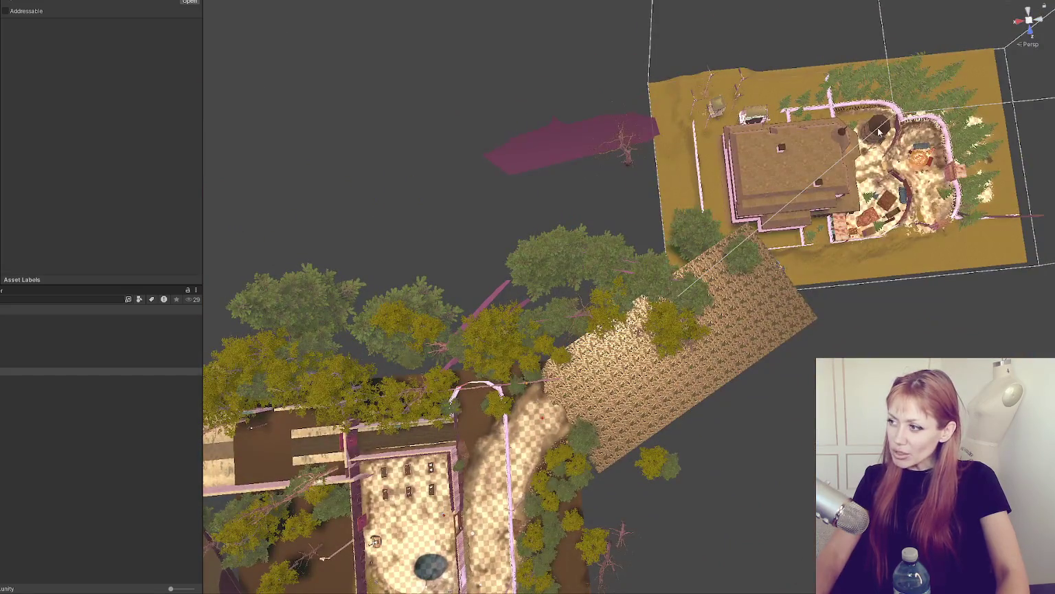
drag(423, 270, 394, 400)
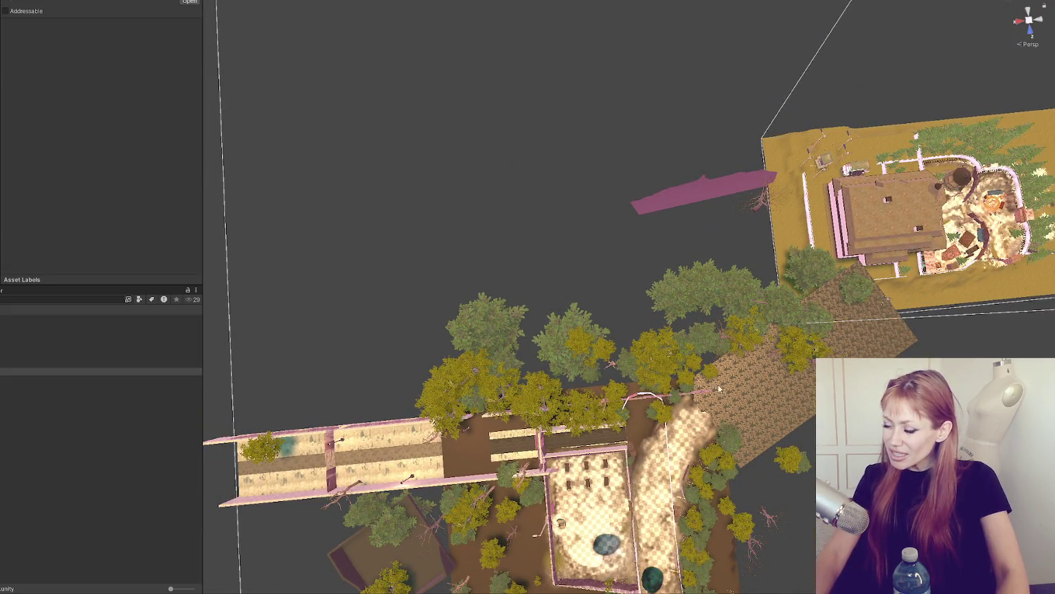
scroll(503, 497, up, 6)
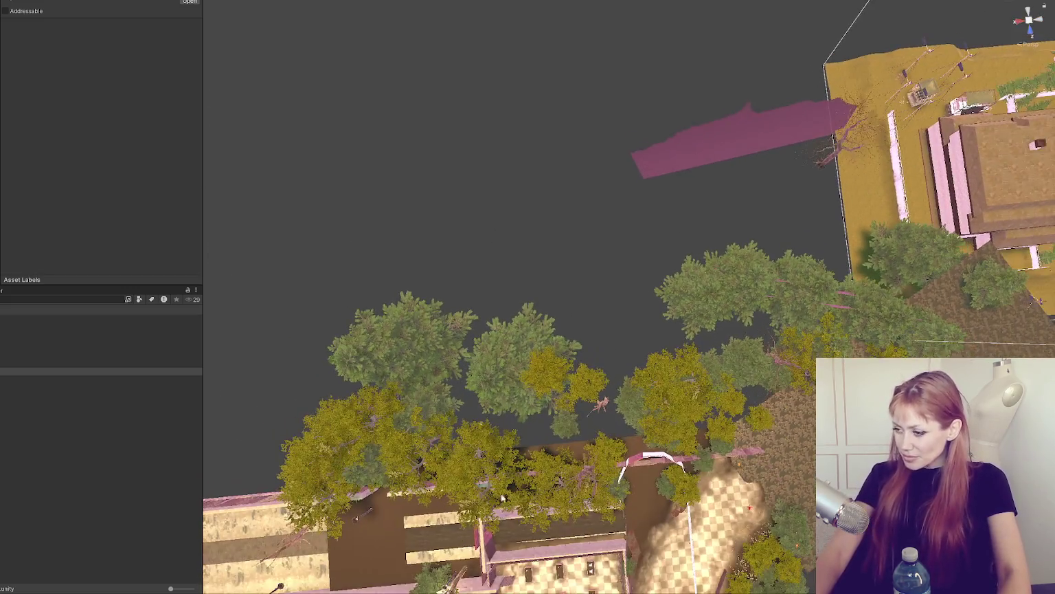
mouse_move(502, 497)
mouse_down()
mouse_move(470, 365)
mouse_move(490, 379)
mouse_move(608, 288)
mouse_move(653, 229)
mouse_up()
scroll(651, 229, up, 2)
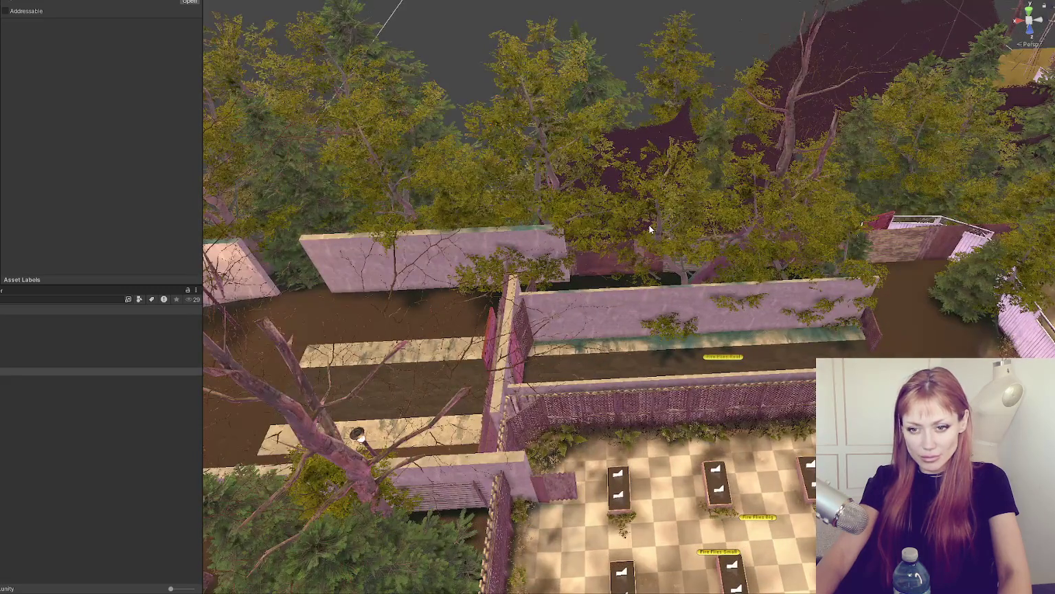
mouse_move(646, 226)
mouse_down()
mouse_move(232, 318)
mouse_move(285, 399)
mouse_move(34, 226)
mouse_move(94, 207)
mouse_move(506, 242)
mouse_move(490, 166)
mouse_move(584, 144)
mouse_move(742, 146)
mouse_move(381, 103)
mouse_move(775, 127)
mouse_move(559, 138)
mouse_move(462, 362)
mouse_up()
Step: Select the mud plane, the Corrugated_Metal 2 sheet and its parent wall, then reselect the game controller object
click(462, 362)
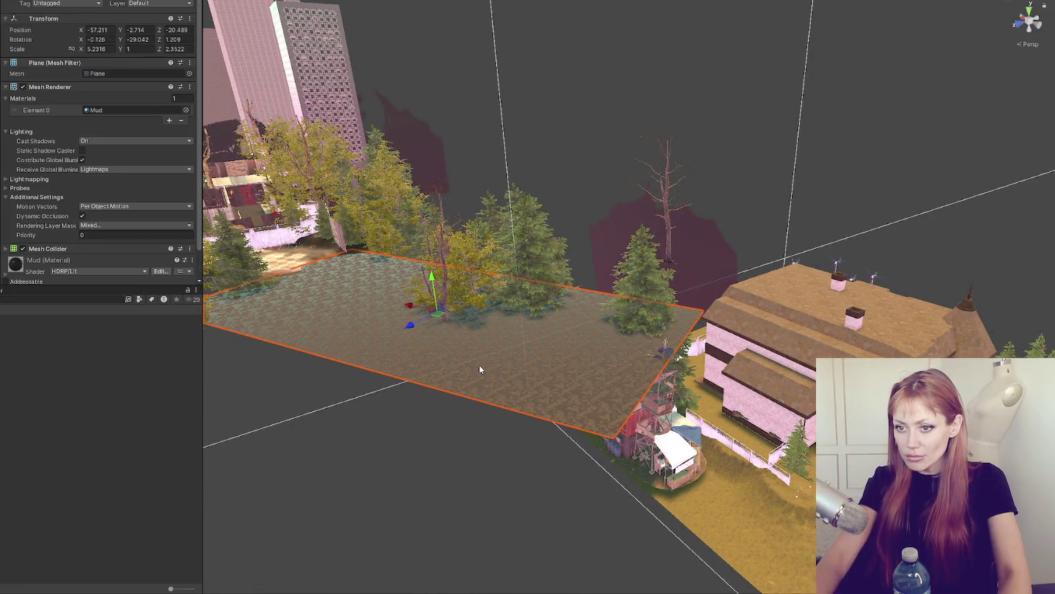
mouse_move(665, 342)
mouse_down()
mouse_move(415, 264)
mouse_move(826, 253)
mouse_move(905, 261)
mouse_up()
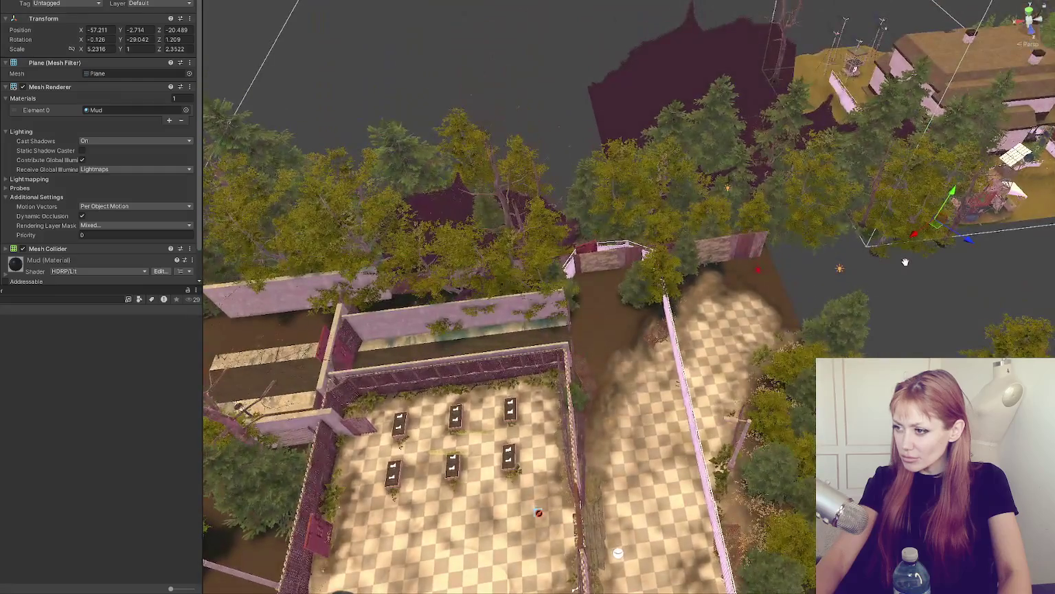
click(595, 266)
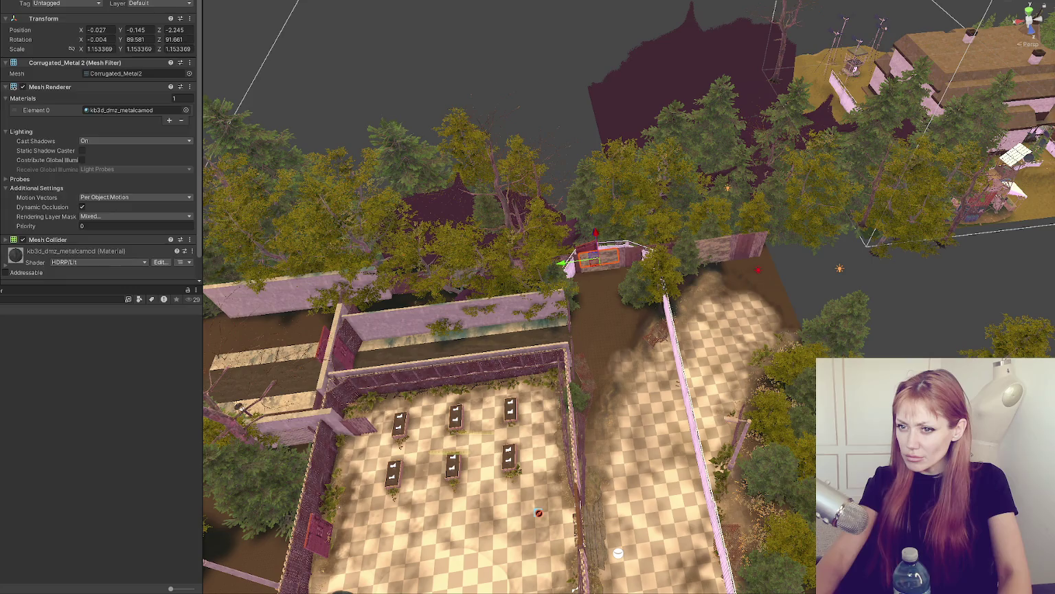
click(605, 259)
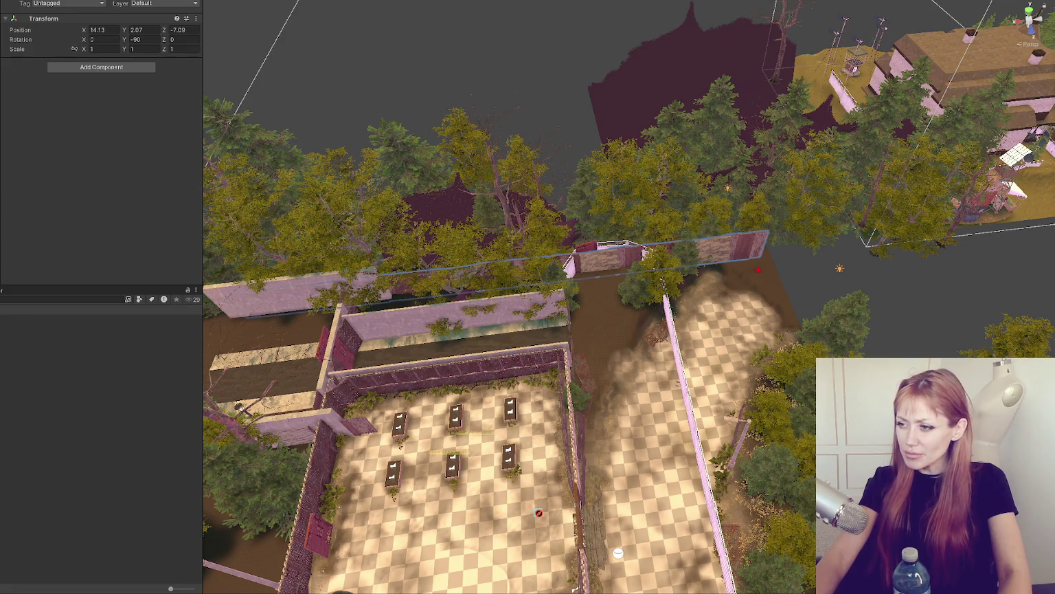
mouse_move(426, 332)
mouse_down()
mouse_move(522, 321)
mouse_move(654, 277)
mouse_move(606, 587)
mouse_up()
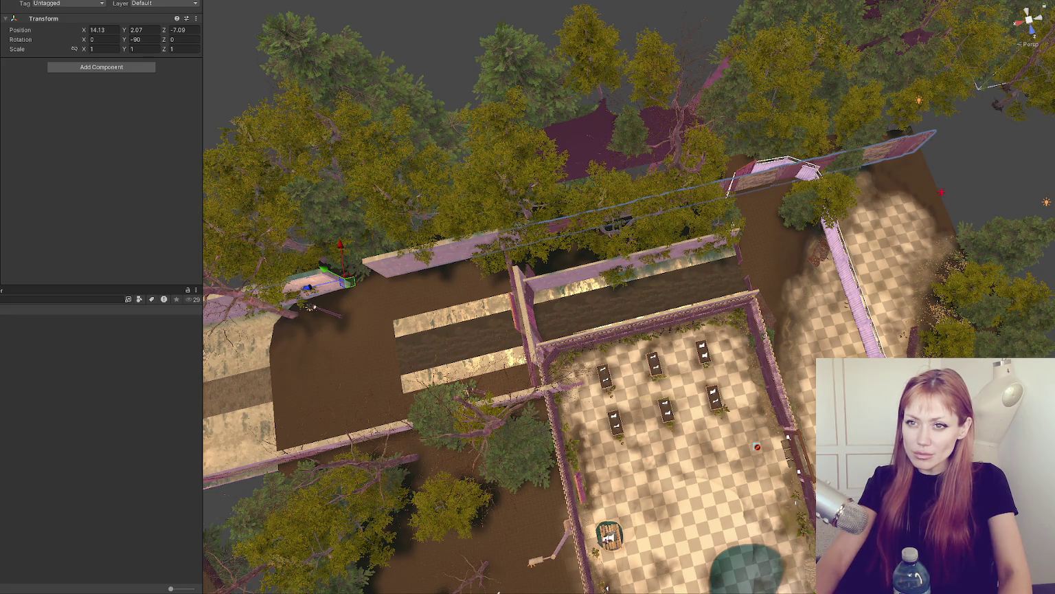
key(ctrl+z)
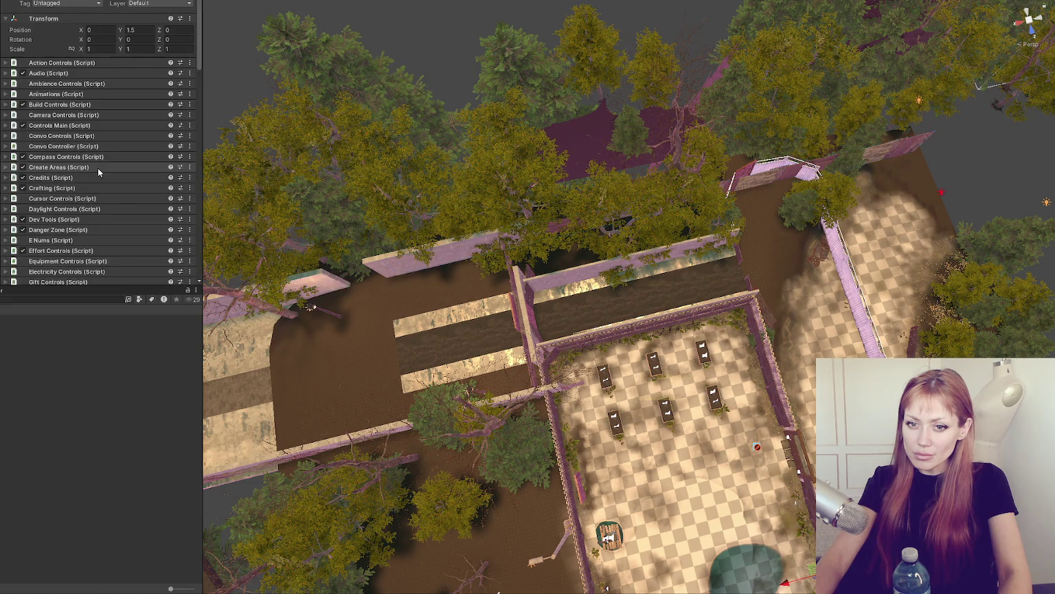
Step: In Scene Controls, collapse the Home scene entry and its position list
scroll(97, 167, down, 5)
scroll(126, 164, down, 2)
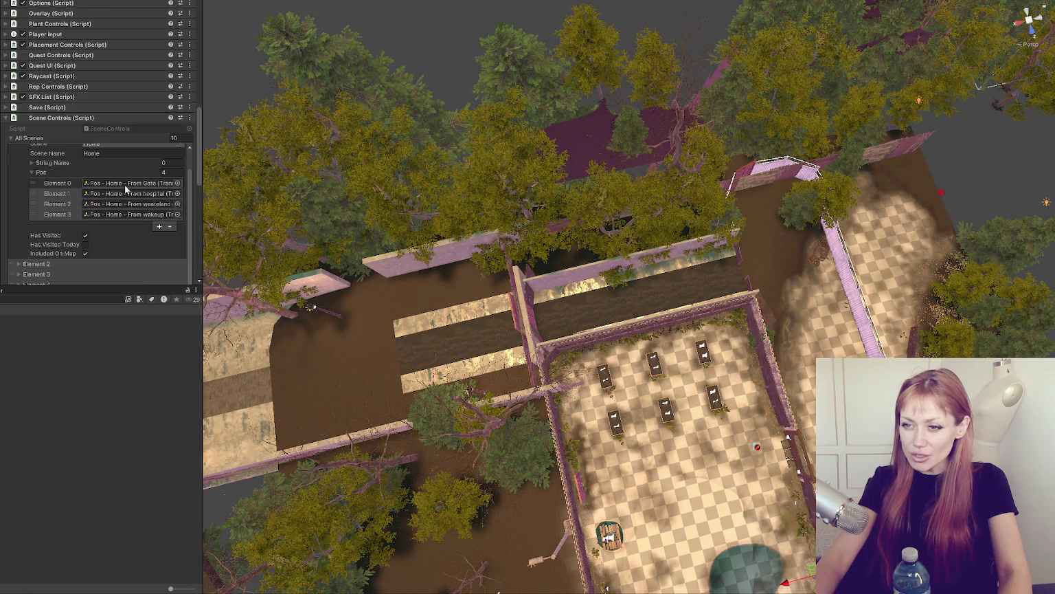
scroll(126, 187, up, 1)
click(39, 199)
click(32, 160)
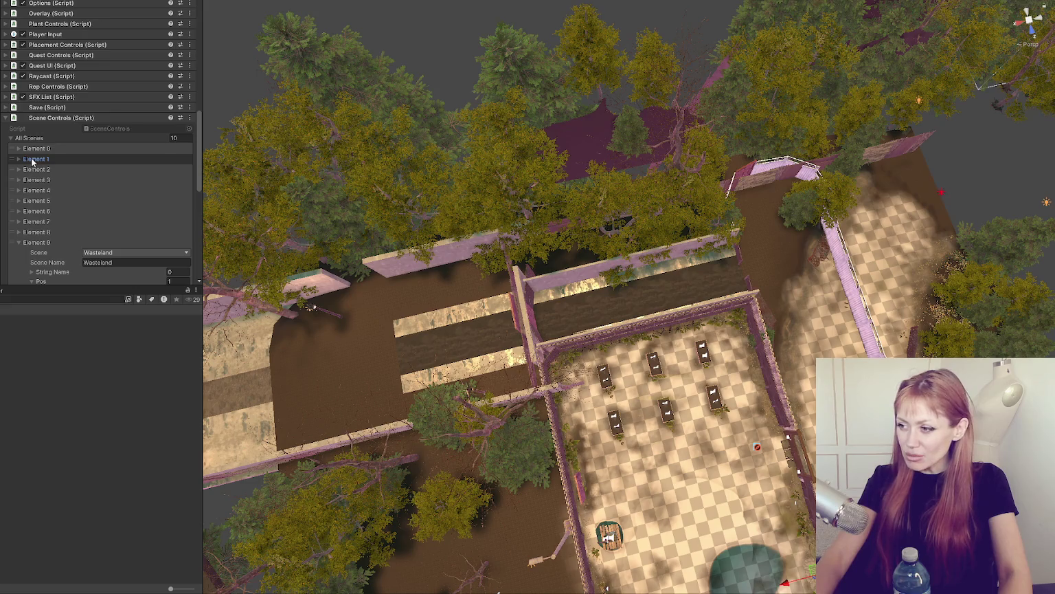
scroll(619, 254, up, 3)
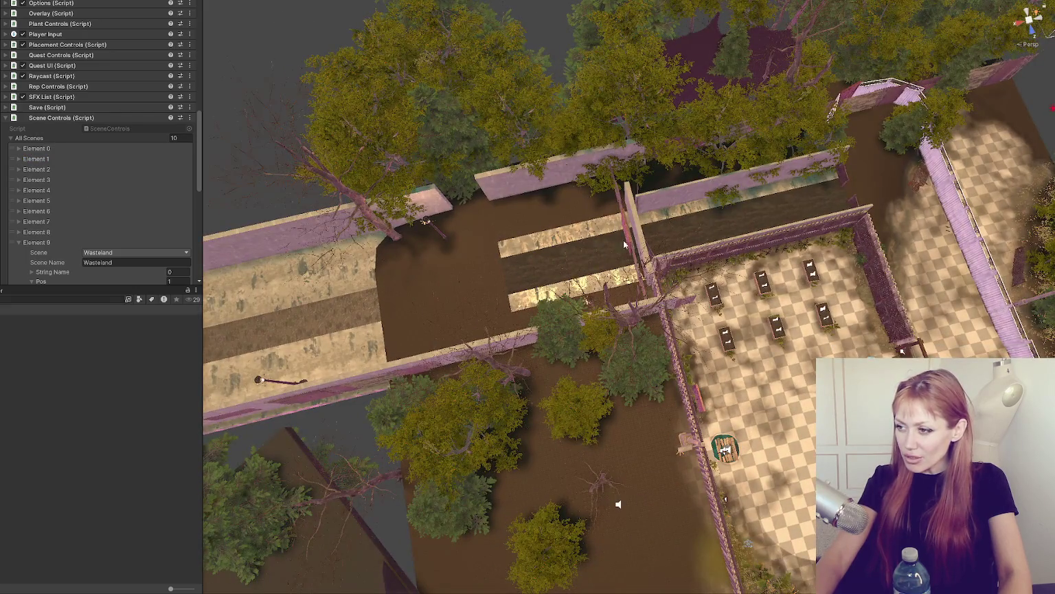
Step: Ping the Wasteland entrance position, select the spawn marker beside the bridge in top-down view
drag(623, 251, 484, 242)
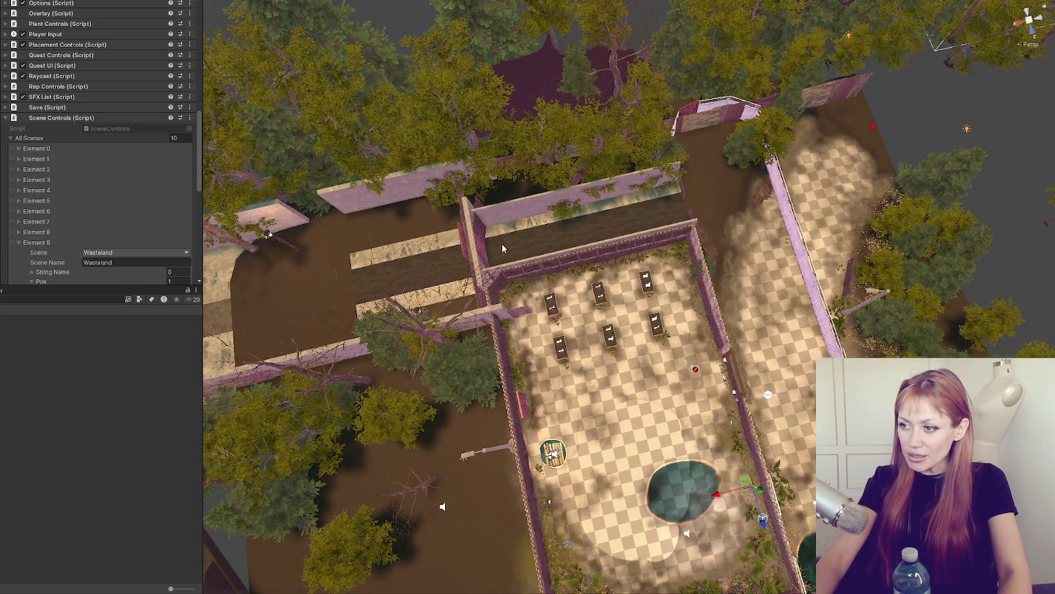
scroll(103, 206, down, 3)
click(120, 215)
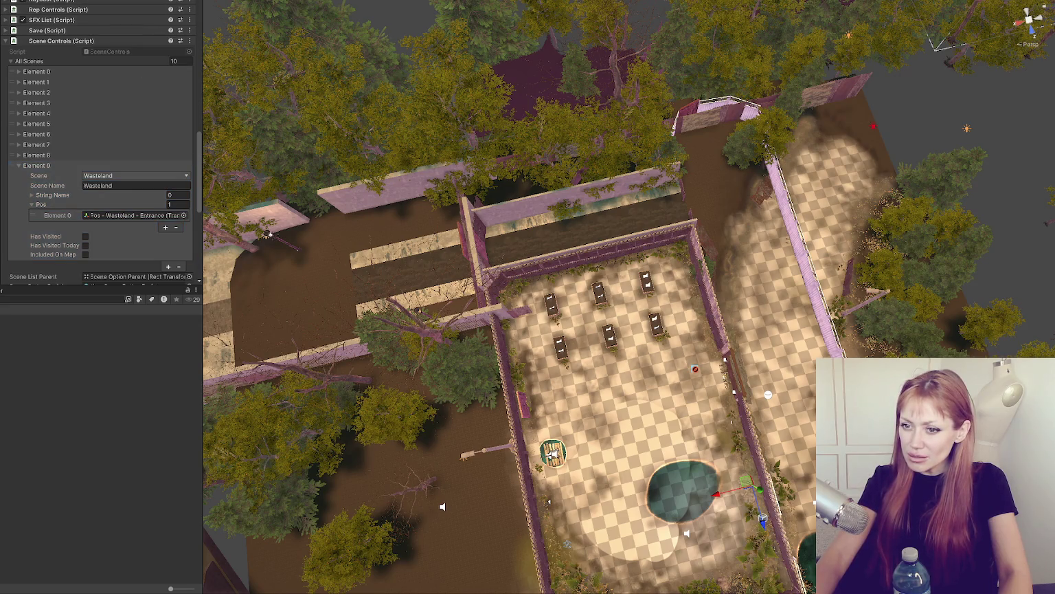
drag(362, 270, 489, 284)
click(602, 306)
key(w)
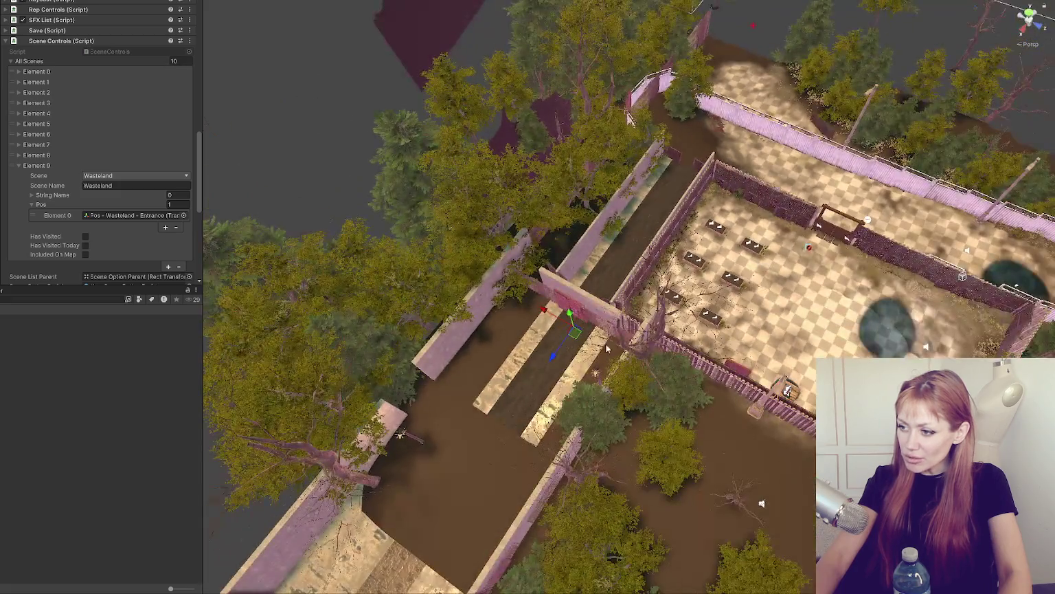
click(1028, 13)
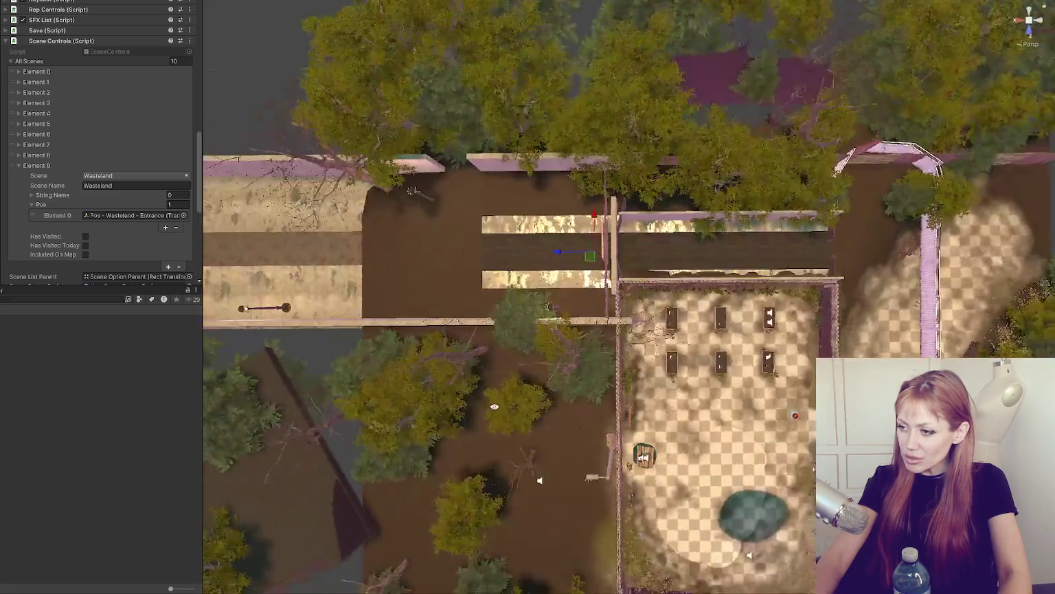
scroll(582, 231, up, 3)
drag(581, 231, 454, 246)
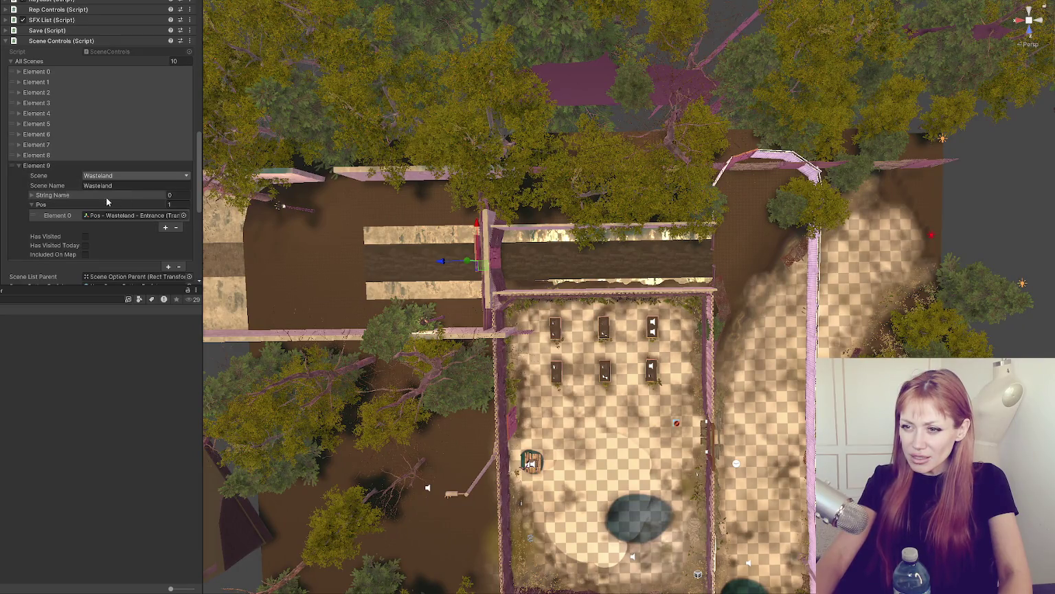
click(41, 165)
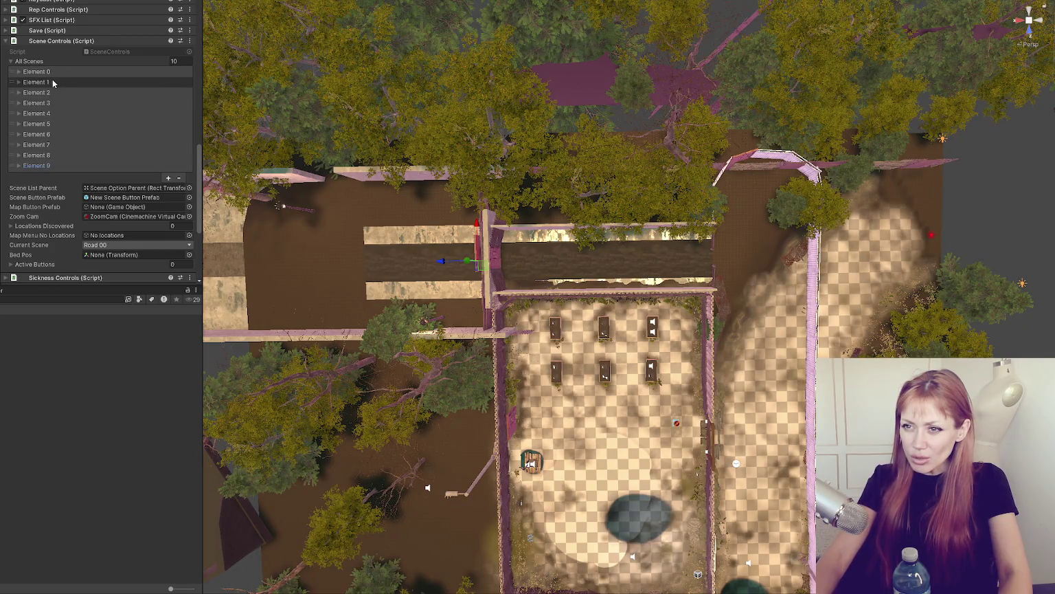
Step: Expand Element 1's String Name and Pos lists and frame the 'From hospital' cube at (-4.23, 1.476, -32.9)
click(48, 82)
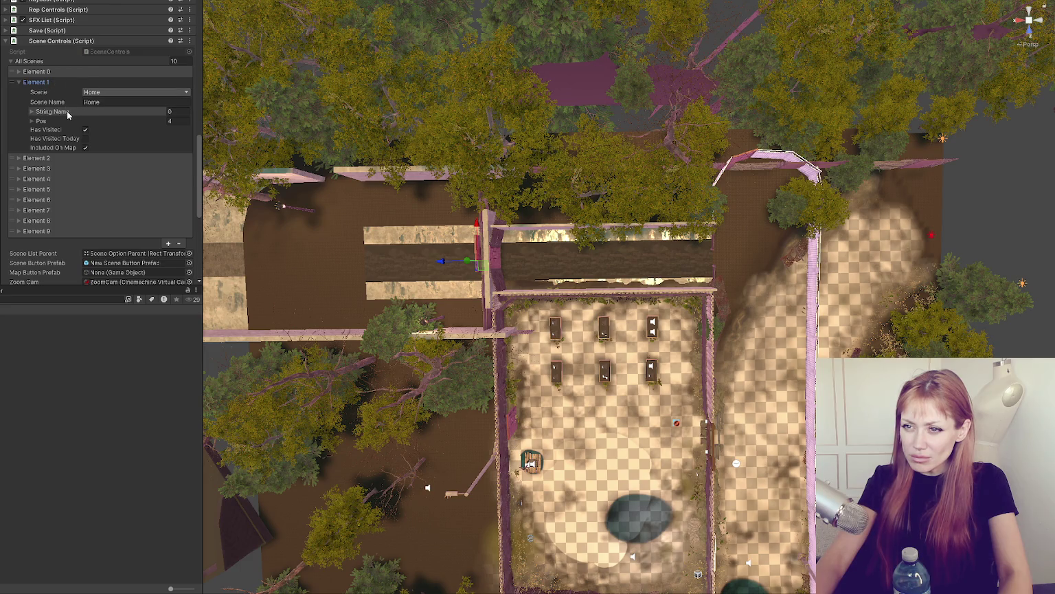
click(67, 110)
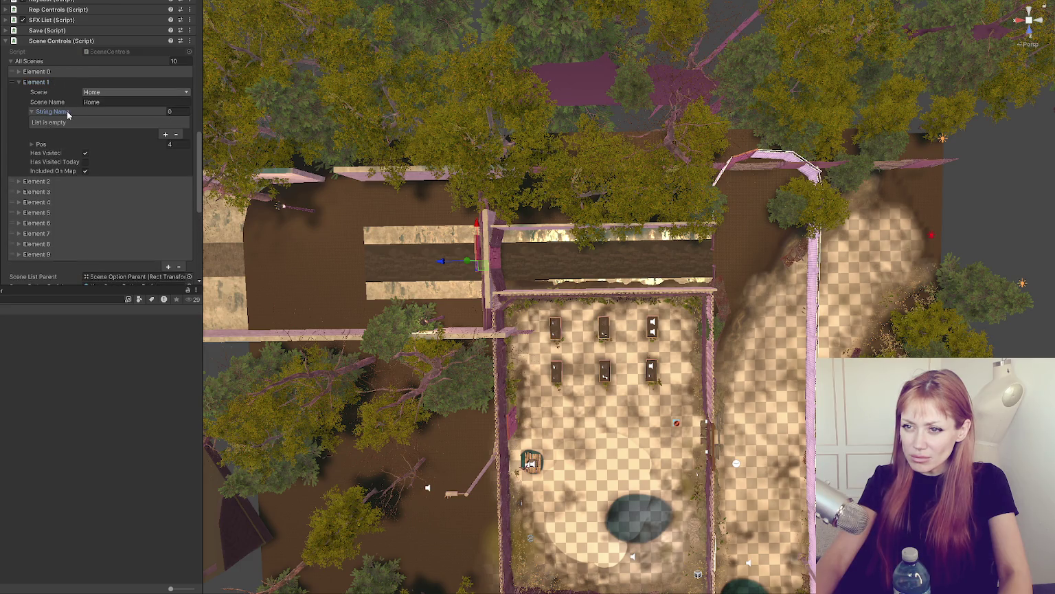
click(114, 143)
click(123, 155)
click(124, 168)
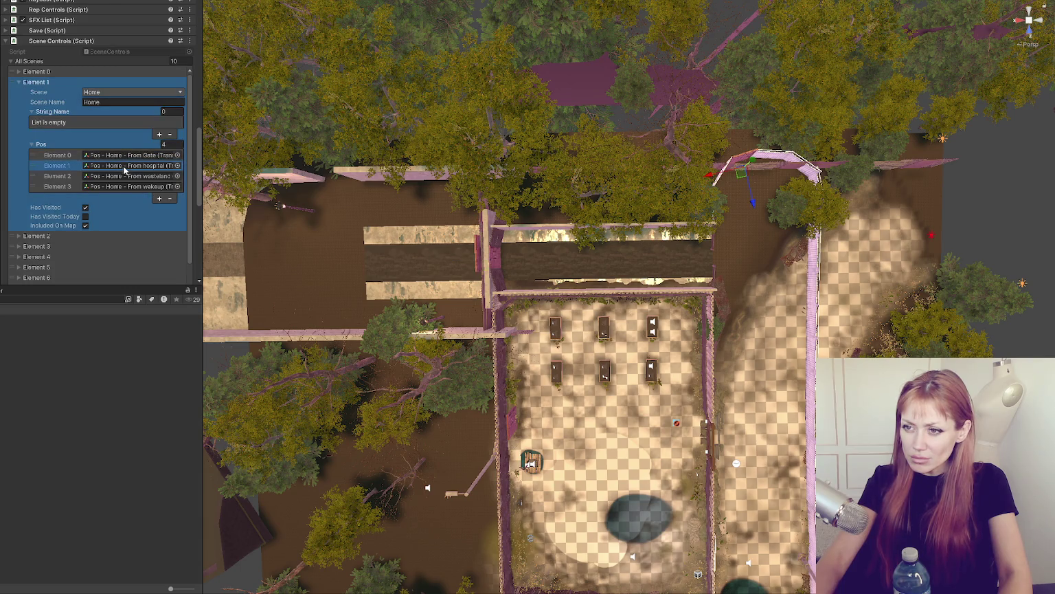
click(134, 158)
key(f)
scroll(100, 144, up, 10)
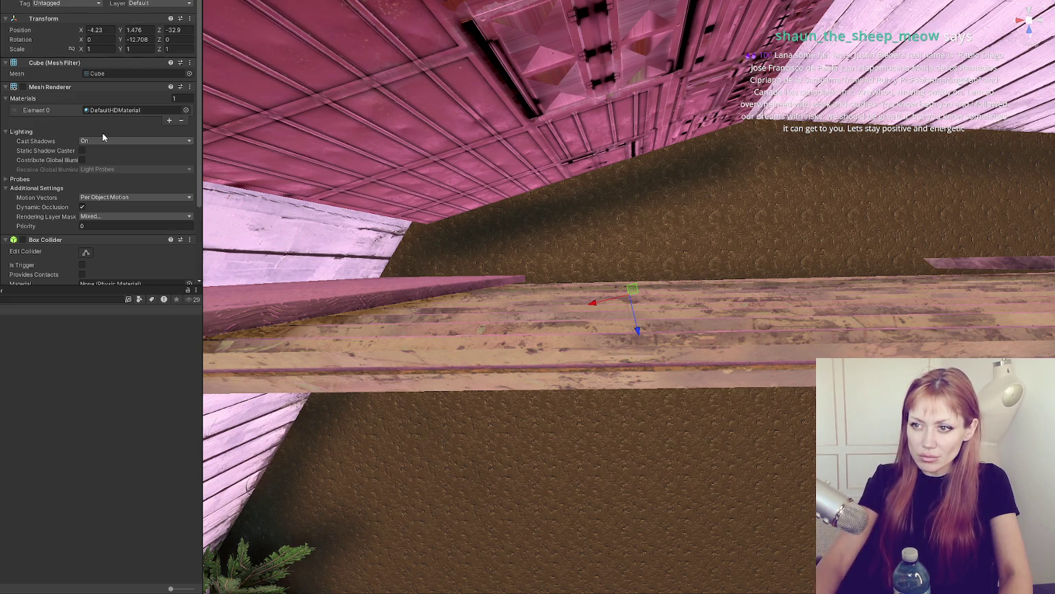
Step: Check the From wakeup and wall-corner spawn markers' positions, then scroll the controller's scripts to Wasteland Spawn Controls
scroll(120, 122, down, 5)
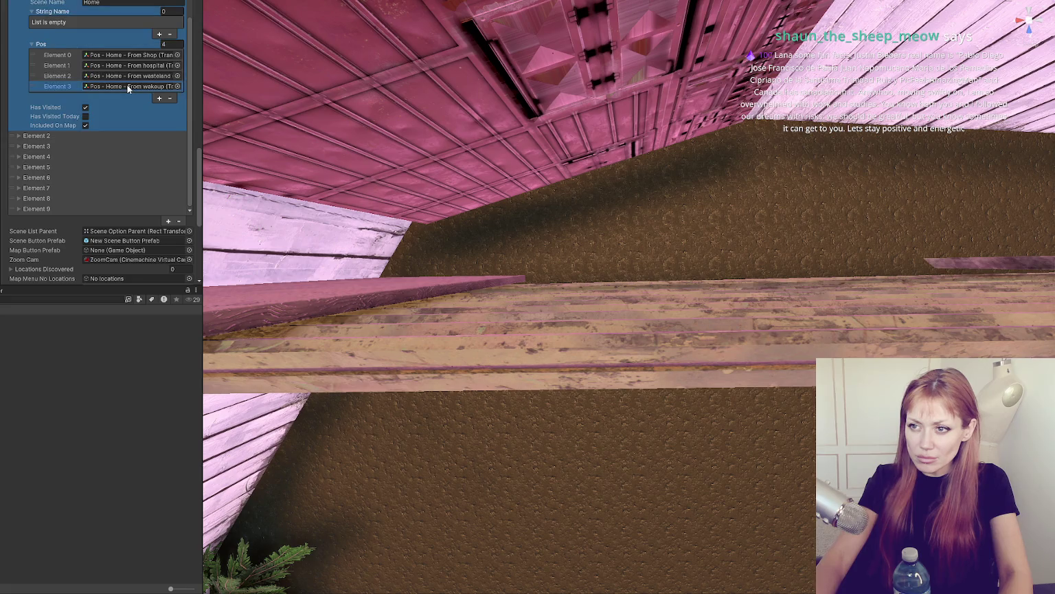
double_click(127, 86)
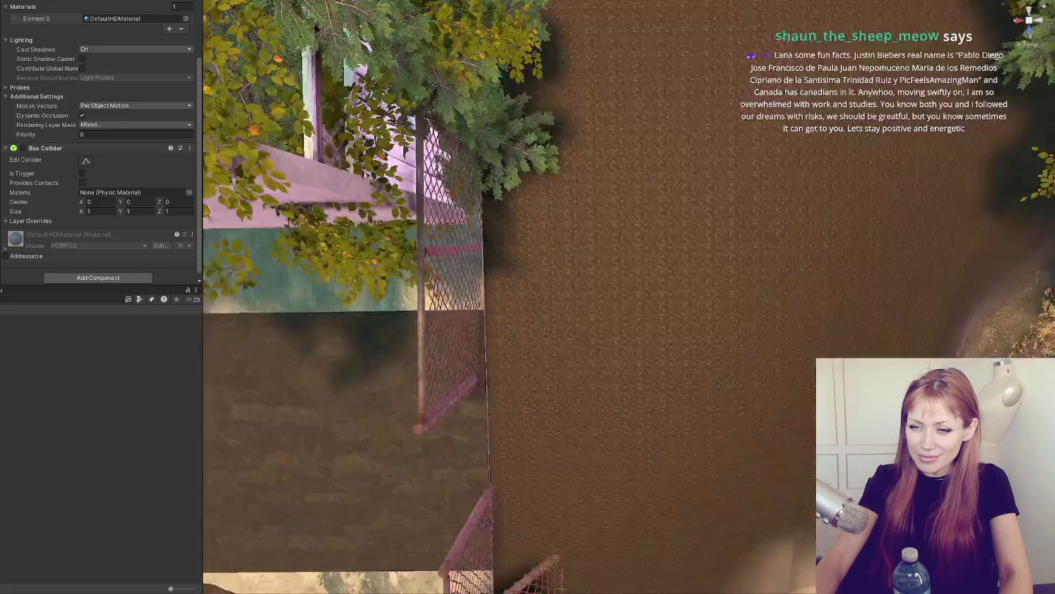
scroll(100, 137, down, 1)
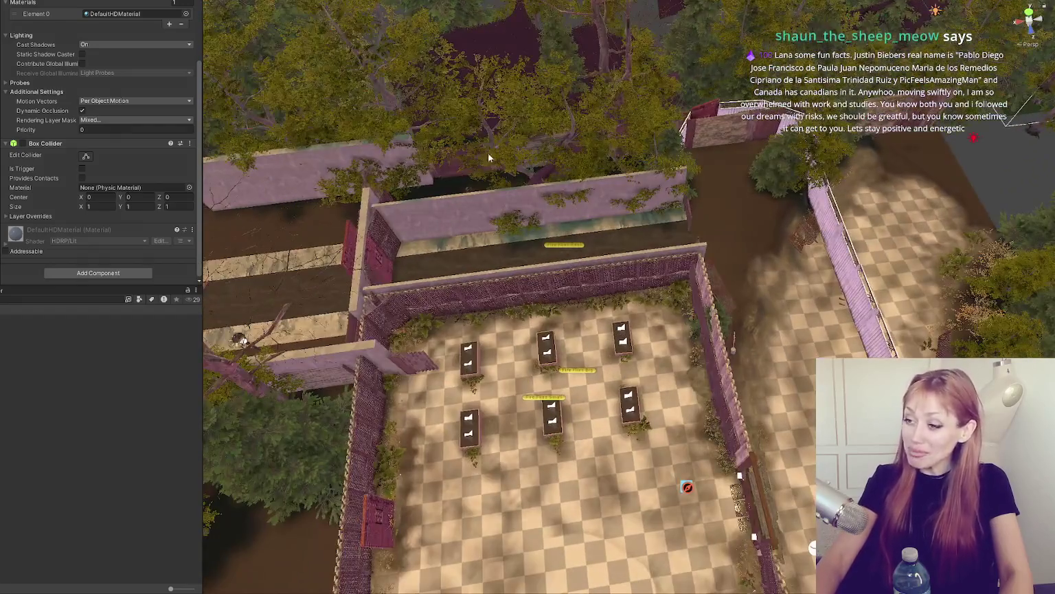
click(375, 258)
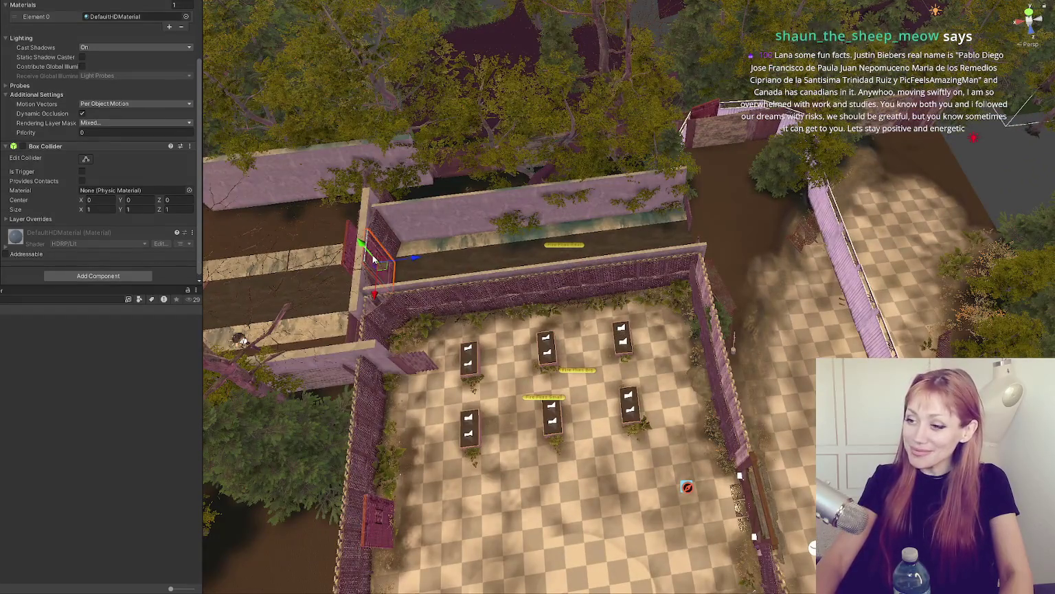
scroll(73, 143, up, 3)
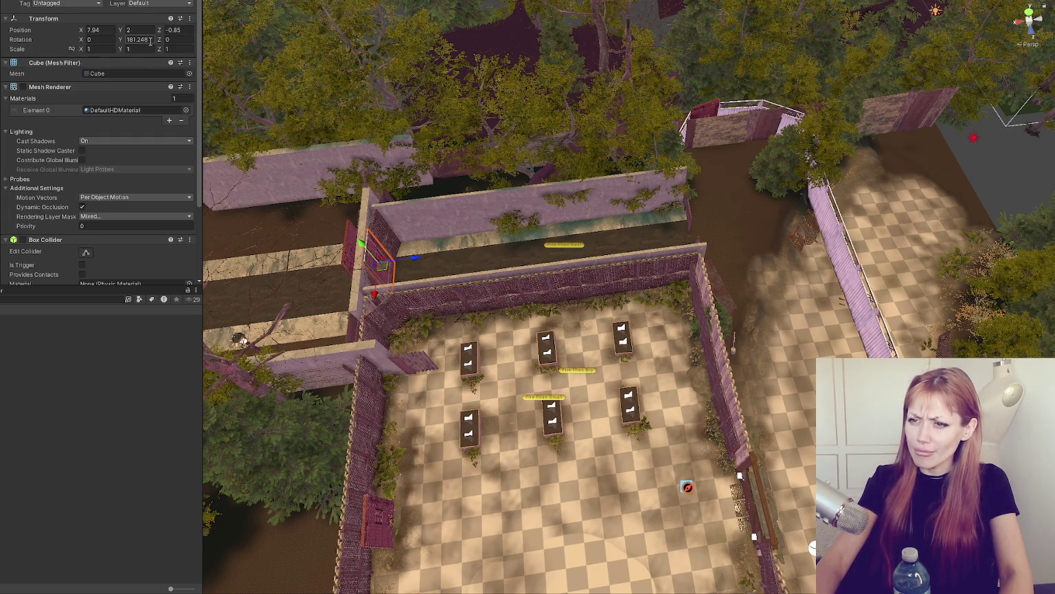
scroll(113, 219, down, 3)
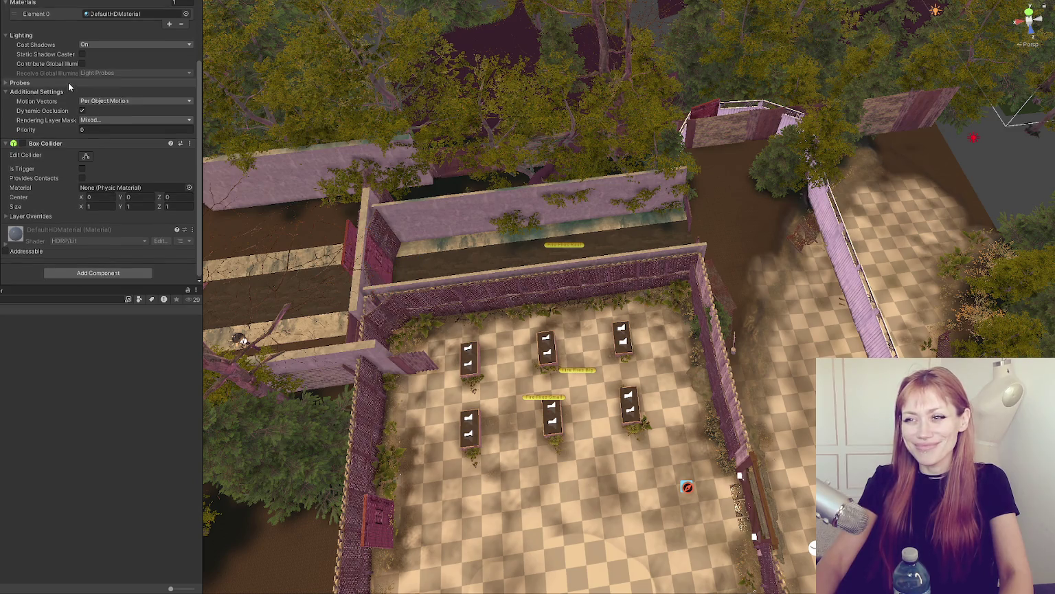
scroll(120, 131, down, 3)
scroll(113, 124, down, 10)
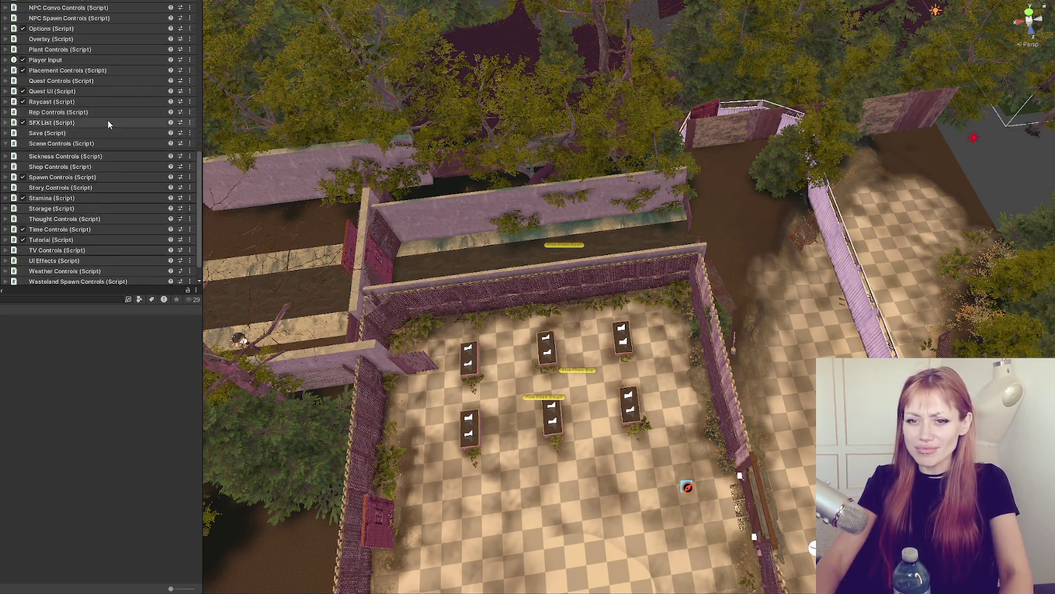
Step: Ping the From wakeup and From hospital spawn positions while moving the view over the courtyard
scroll(89, 103, down, 2)
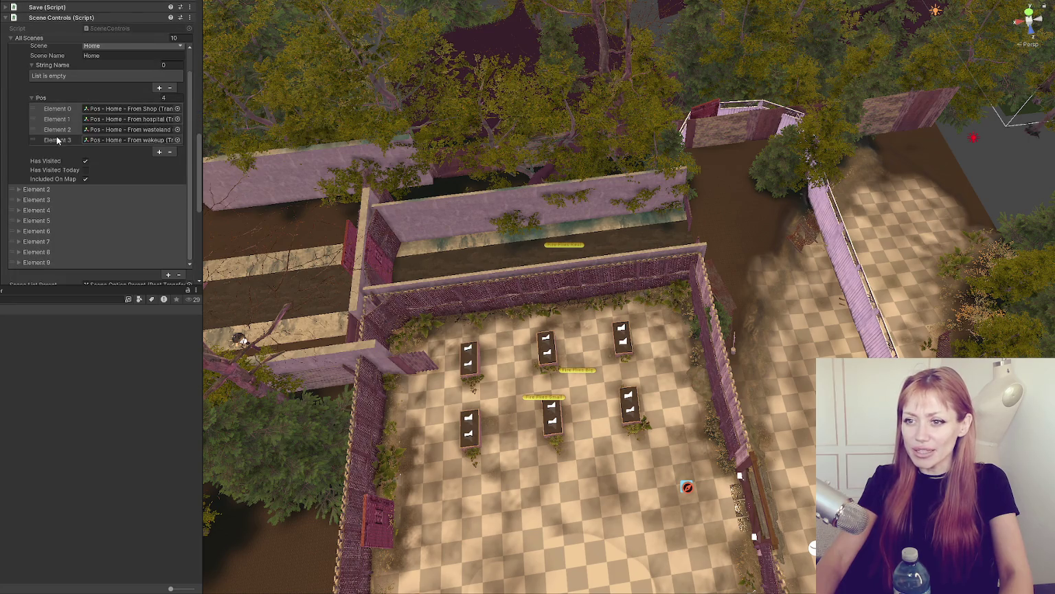
scroll(62, 140, up, 2)
click(124, 191)
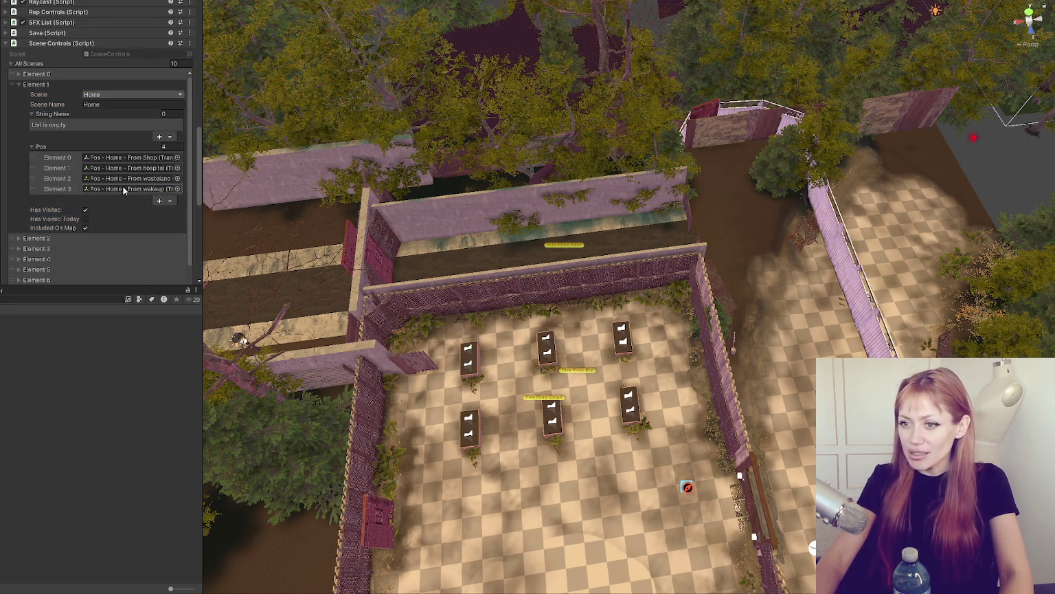
click(96, 175)
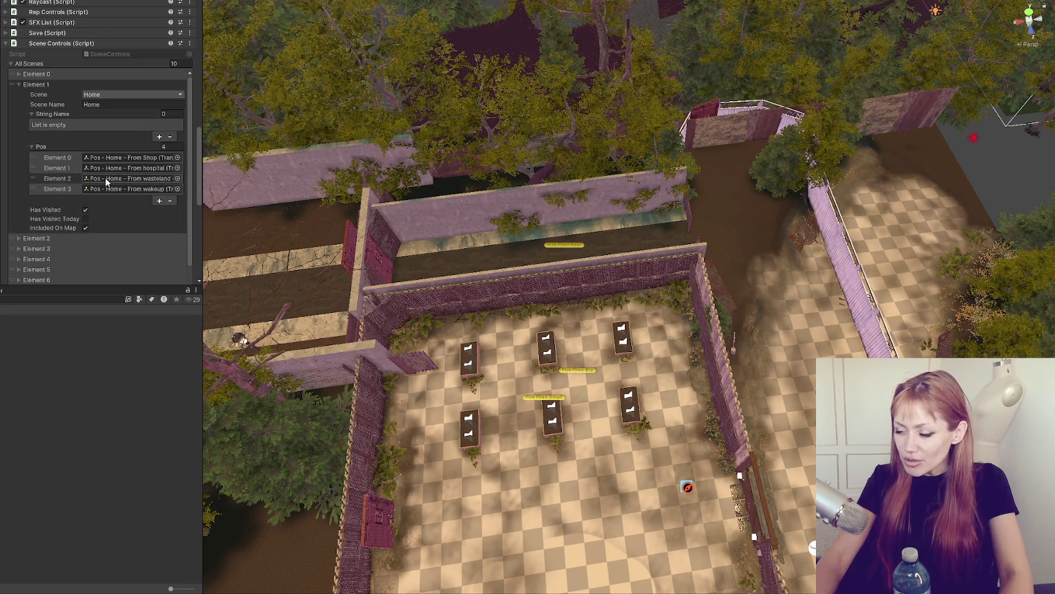
mouse_move(696, 413)
mouse_down()
mouse_move(635, 249)
mouse_move(602, 260)
mouse_move(598, 357)
mouse_up()
click(152, 191)
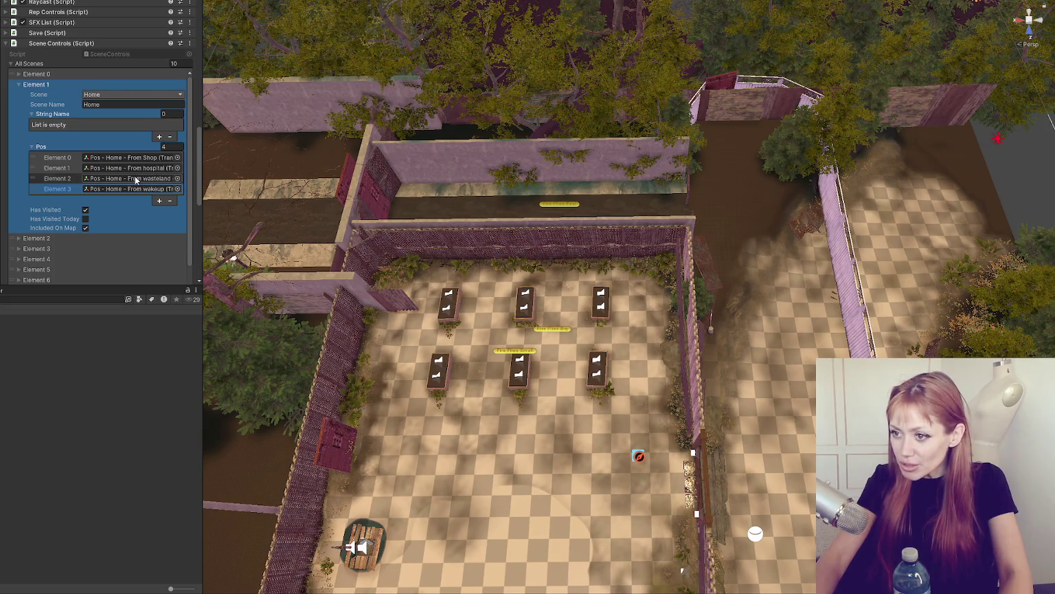
click(154, 169)
click(154, 169)
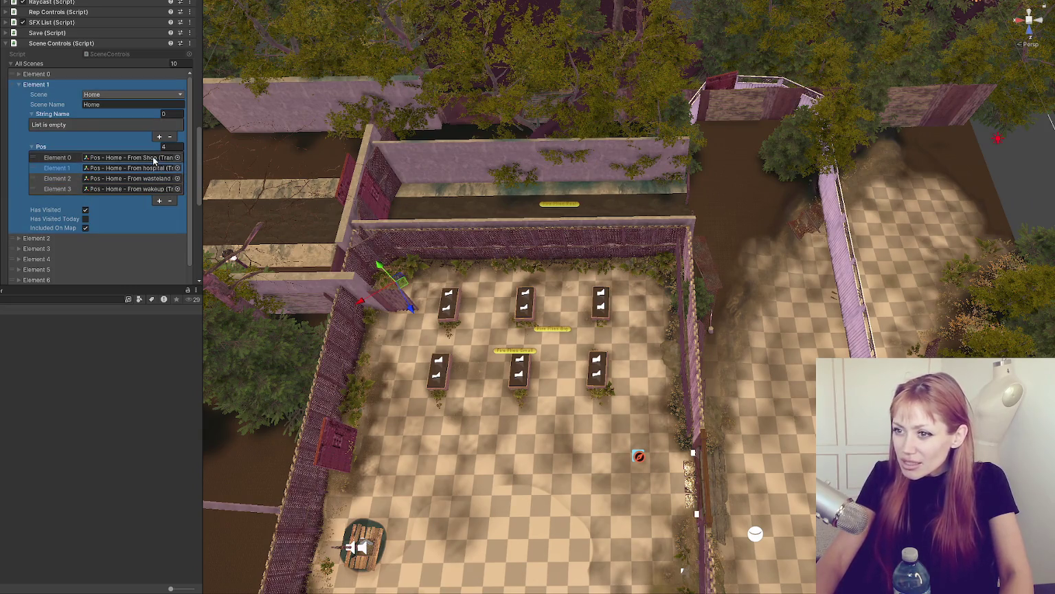
mouse_move(522, 227)
mouse_down()
mouse_move(597, 225)
mouse_move(632, 241)
mouse_up()
Step: Switch between From hospital and From wakeup, then frame From wakeup and zoom out
click(128, 191)
click(133, 169)
click(130, 189)
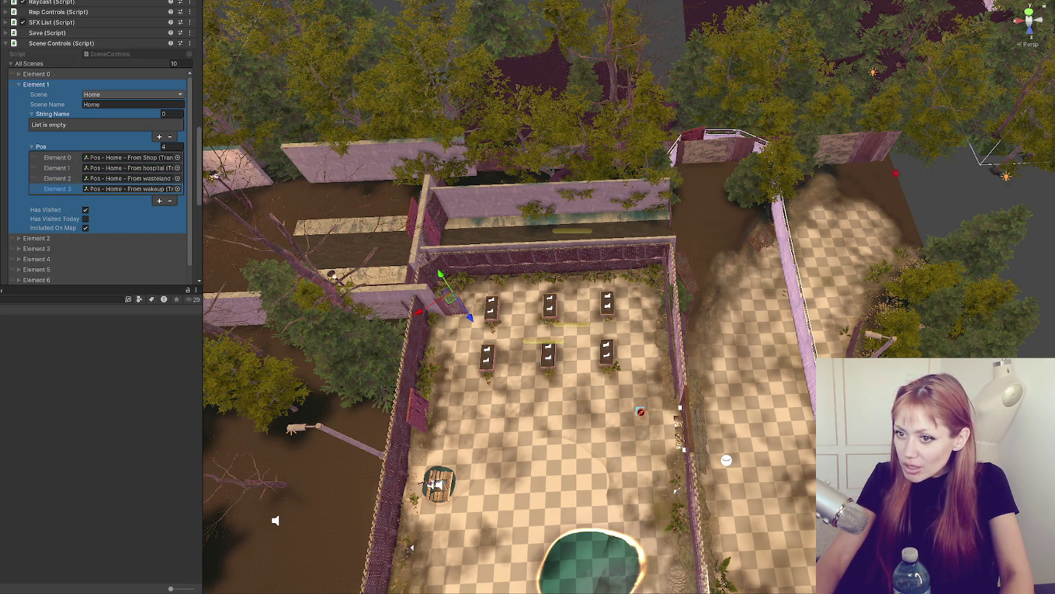
key(f)
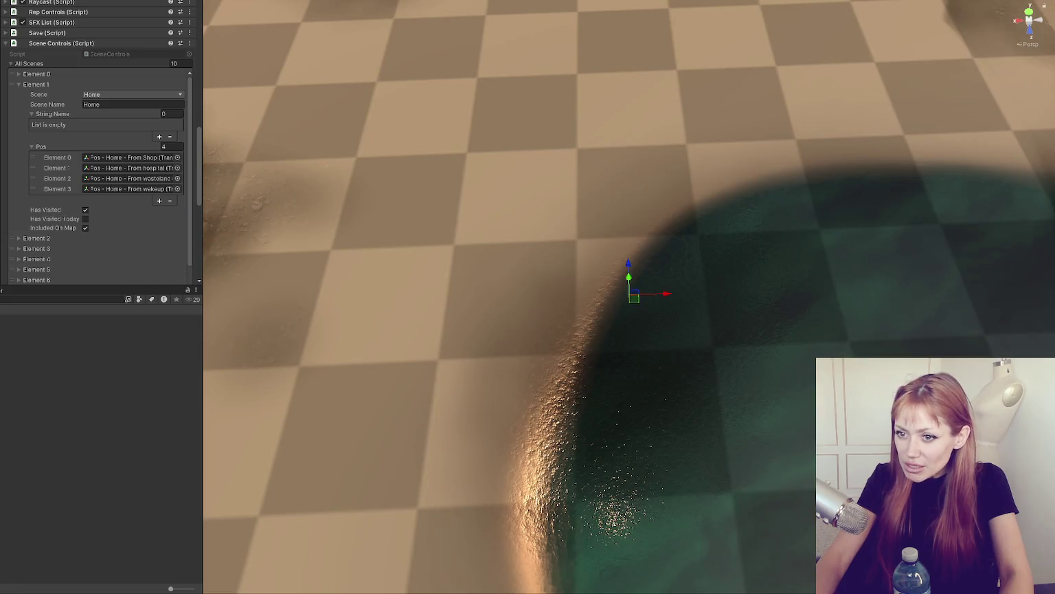
scroll(477, 255, down, 10)
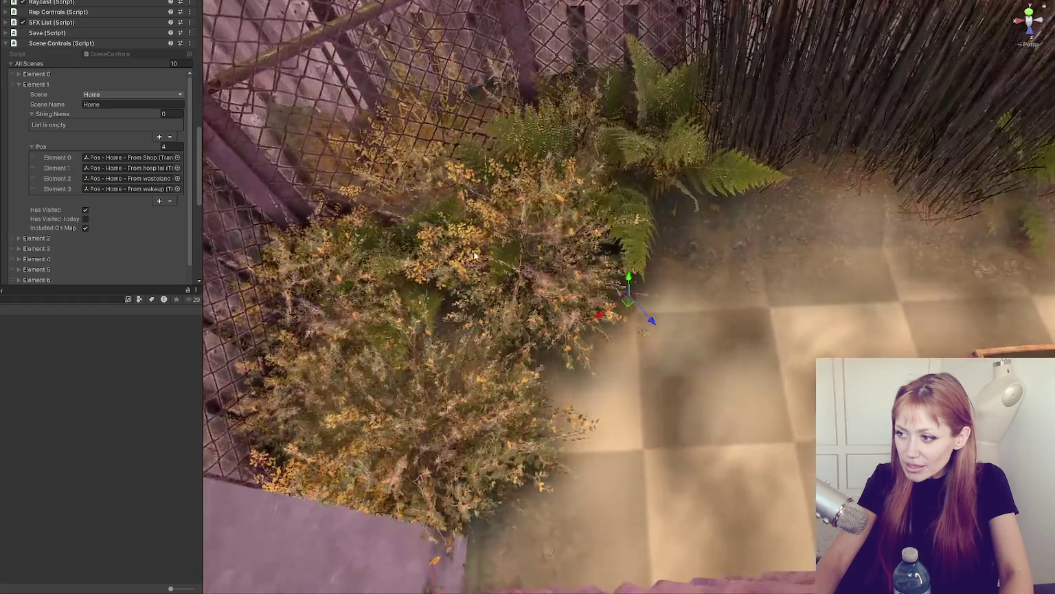
scroll(614, 283, down, 8)
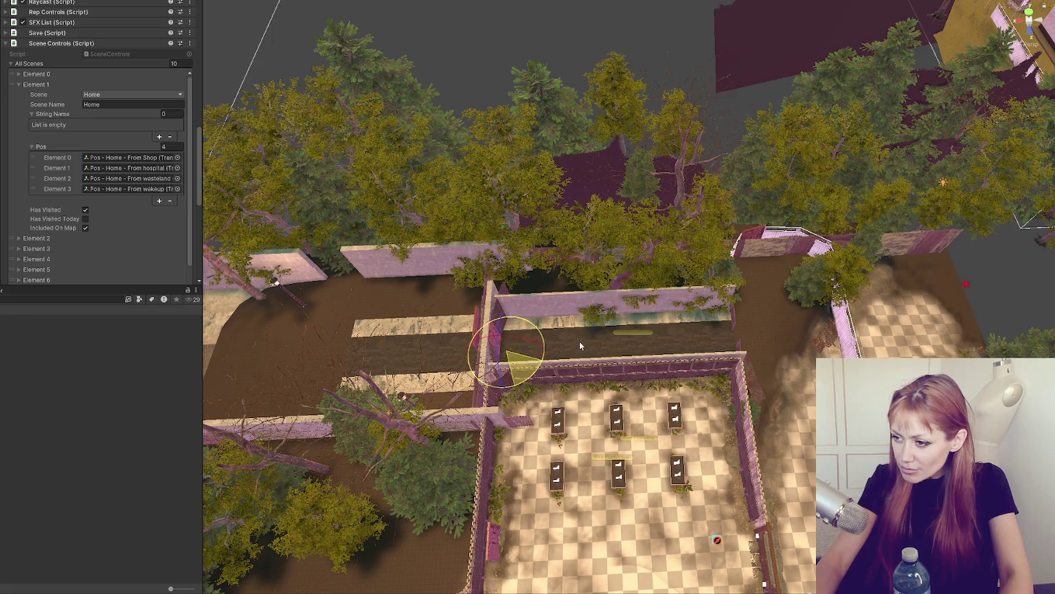
Step: Frame the spawn points by the wall corner and the pool, then open another scene asset from the Project window
click(529, 377)
key(f)
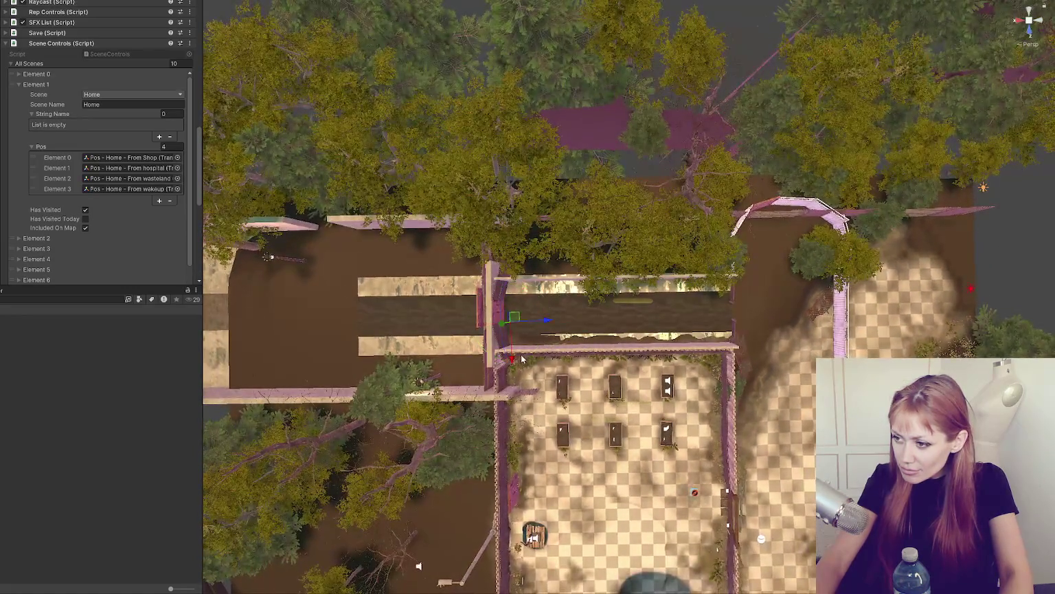
mouse_move(514, 361)
mouse_down()
mouse_move(506, 213)
mouse_move(529, 214)
mouse_up()
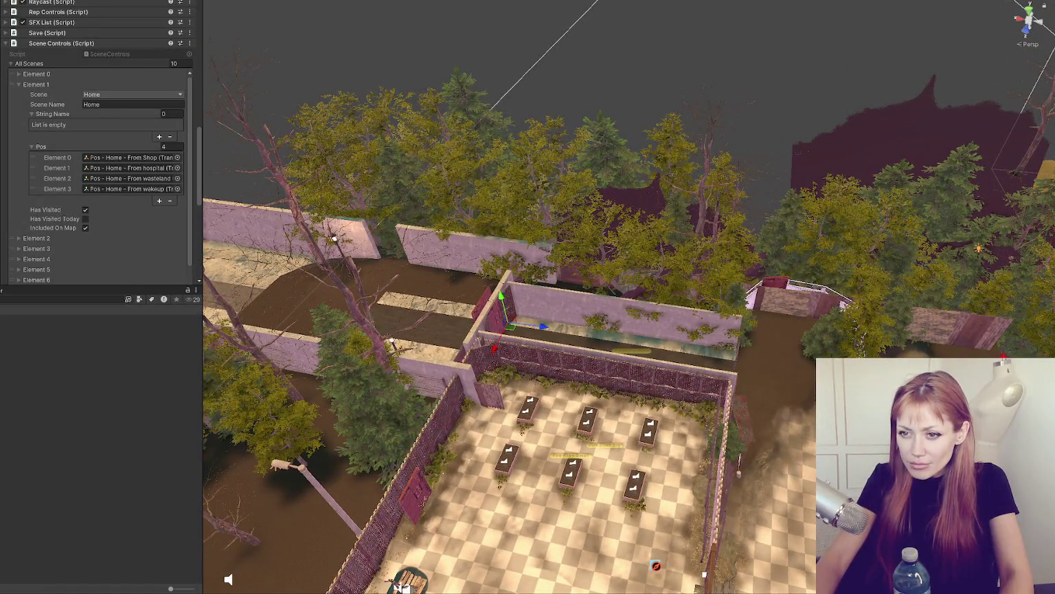
key(f)
scroll(469, 302, down, 10)
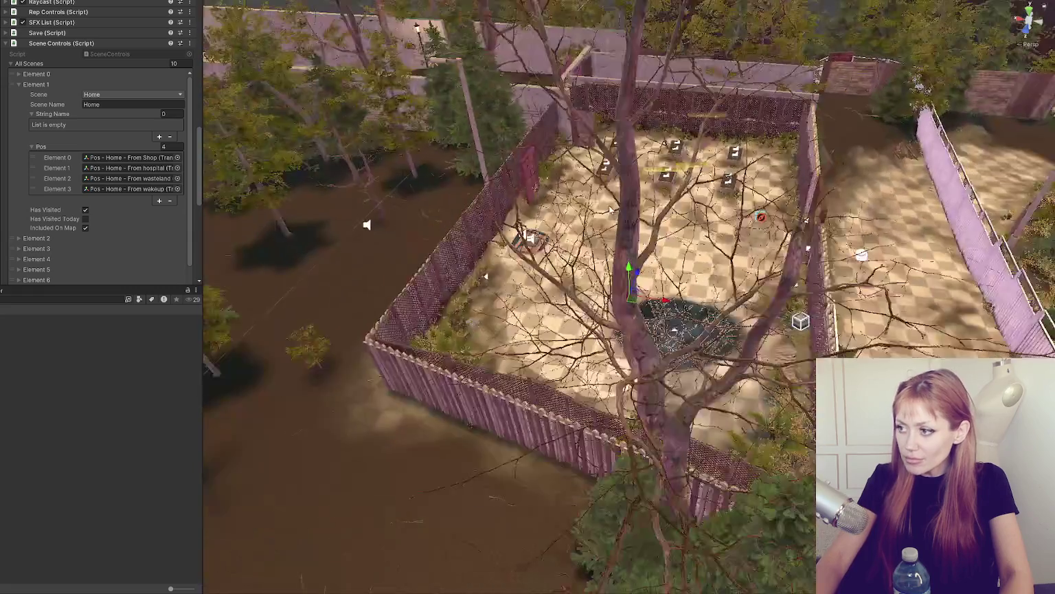
drag(610, 209, 581, 198)
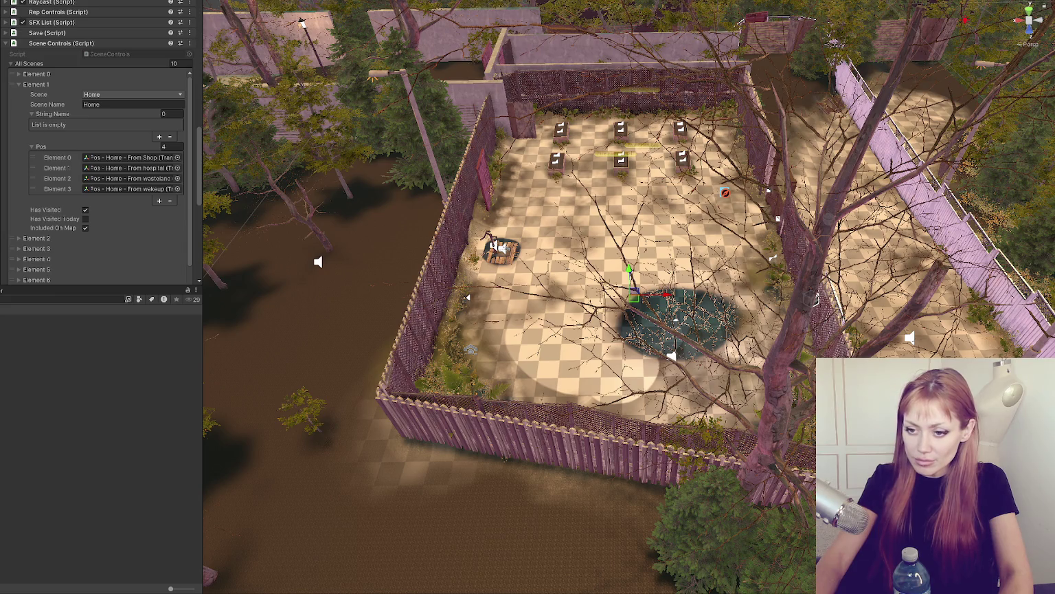
click(37, 415)
double_click(37, 415)
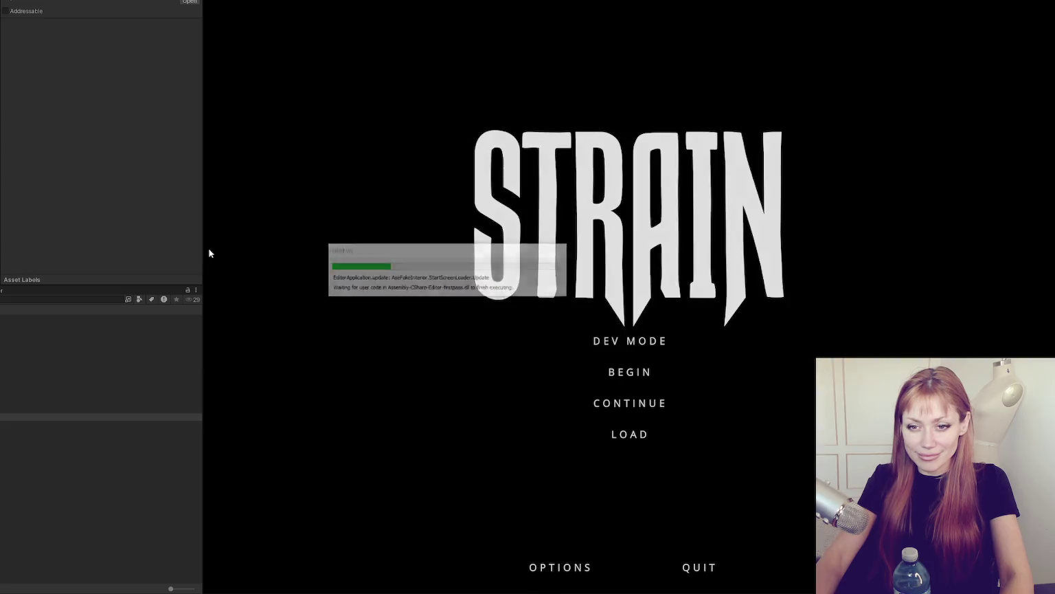
Step: Continue the saved STRAIN game from the title menu to load into the home garden
click(608, 415)
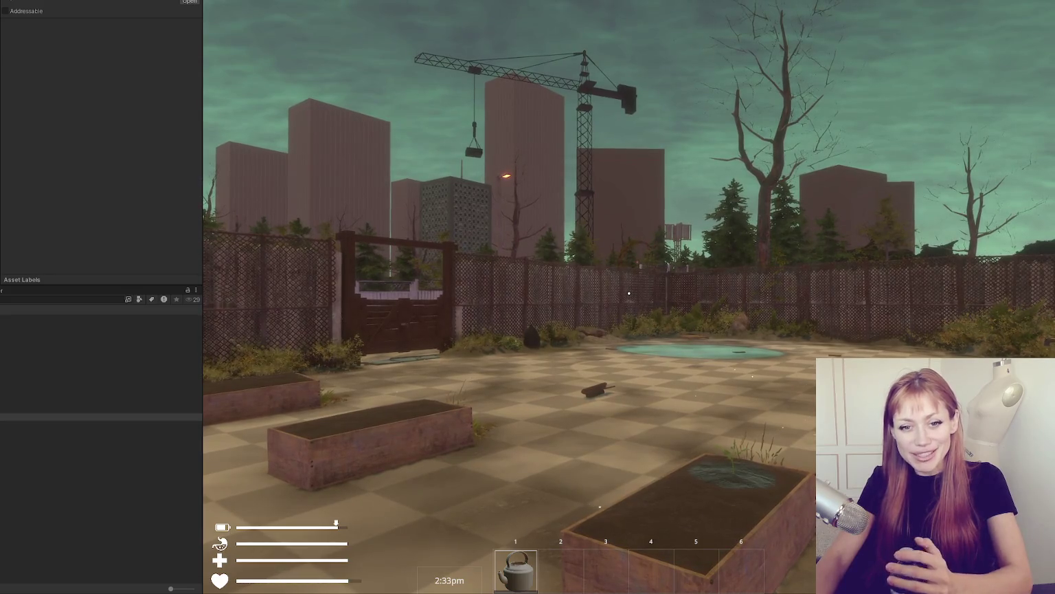
Step: Walk past the pool and planters to the wooden gate and into the lilac-fenced alley
click(571, 300)
key(w)
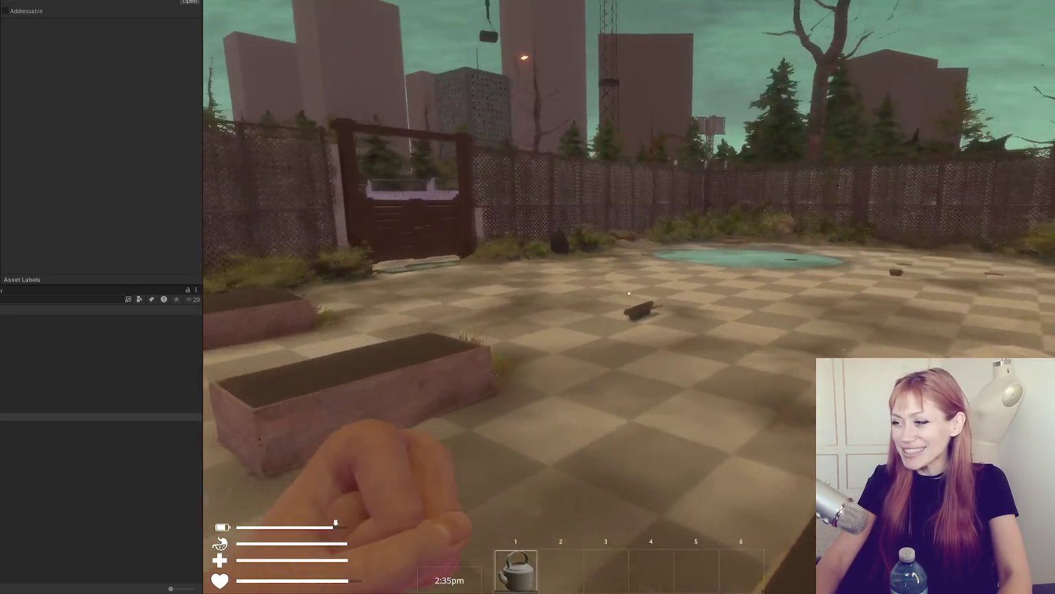
key(w)
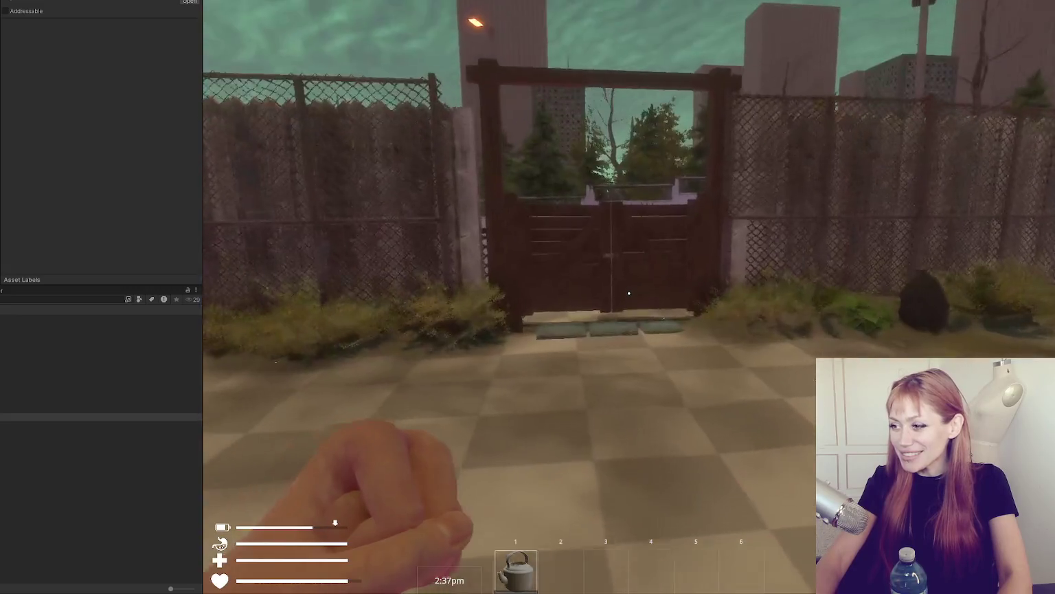
key(w)
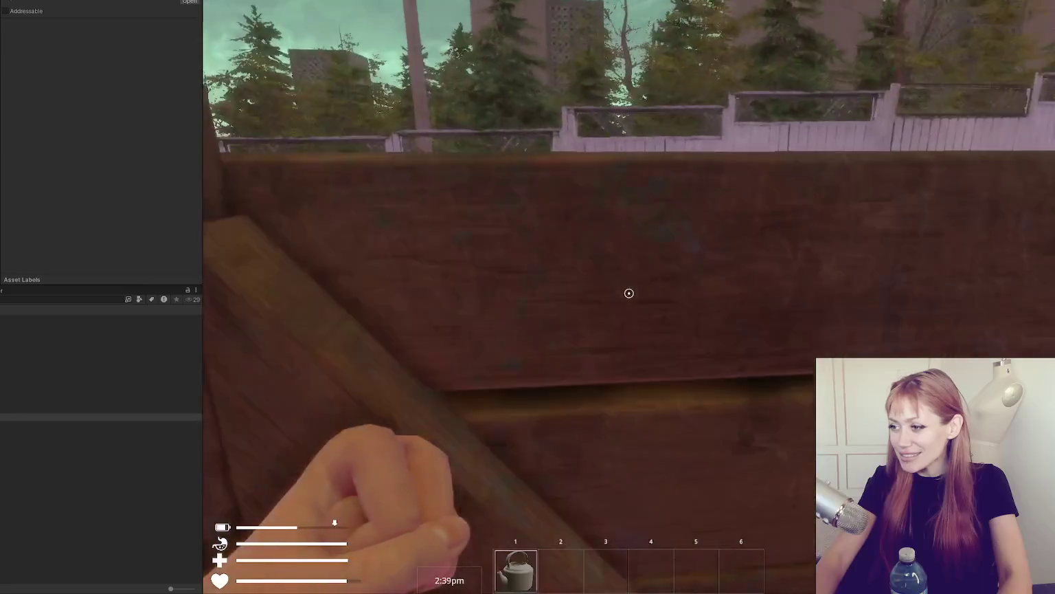
key(w)
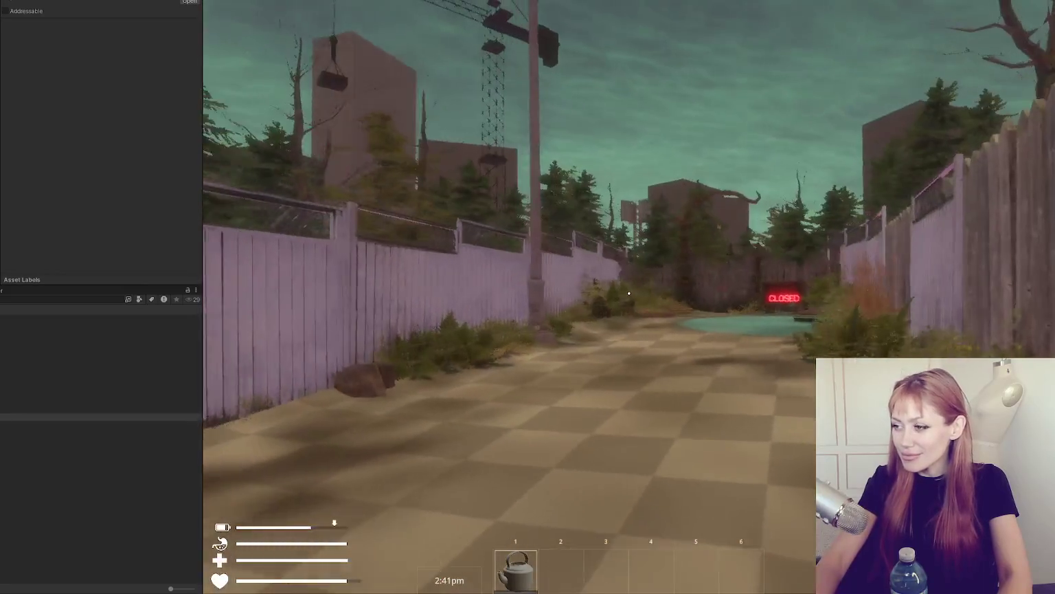
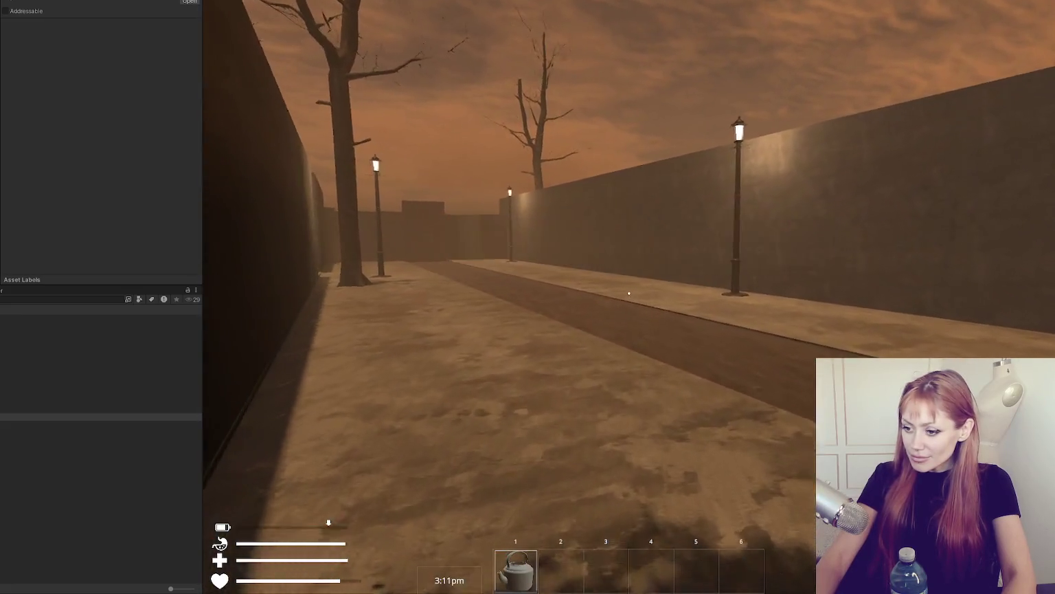
Step: Walk down the walled corridor past the lamp post and go through the end door into the green yard
key(w)
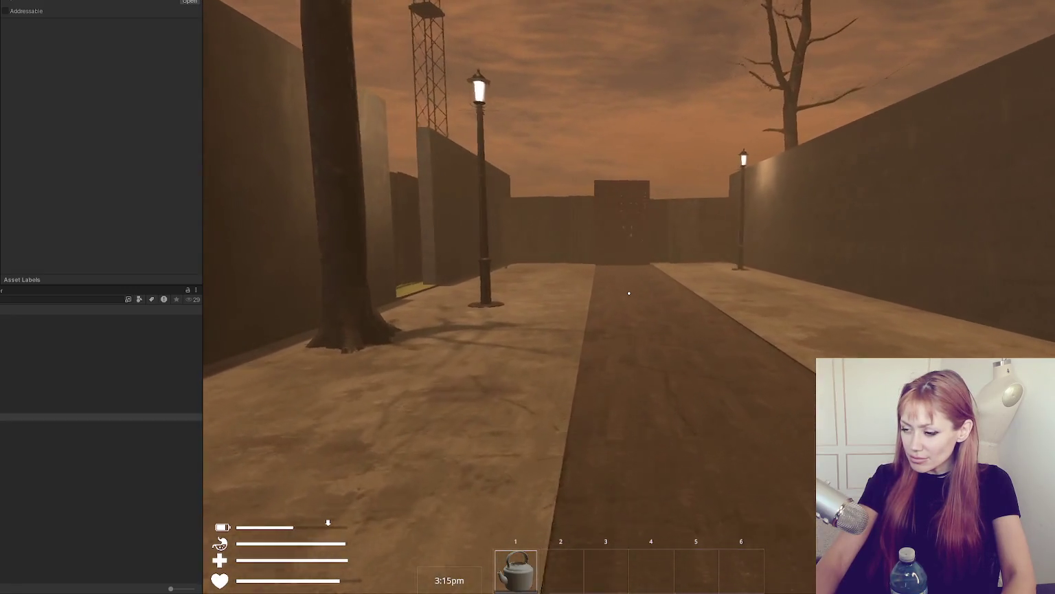
key(w)
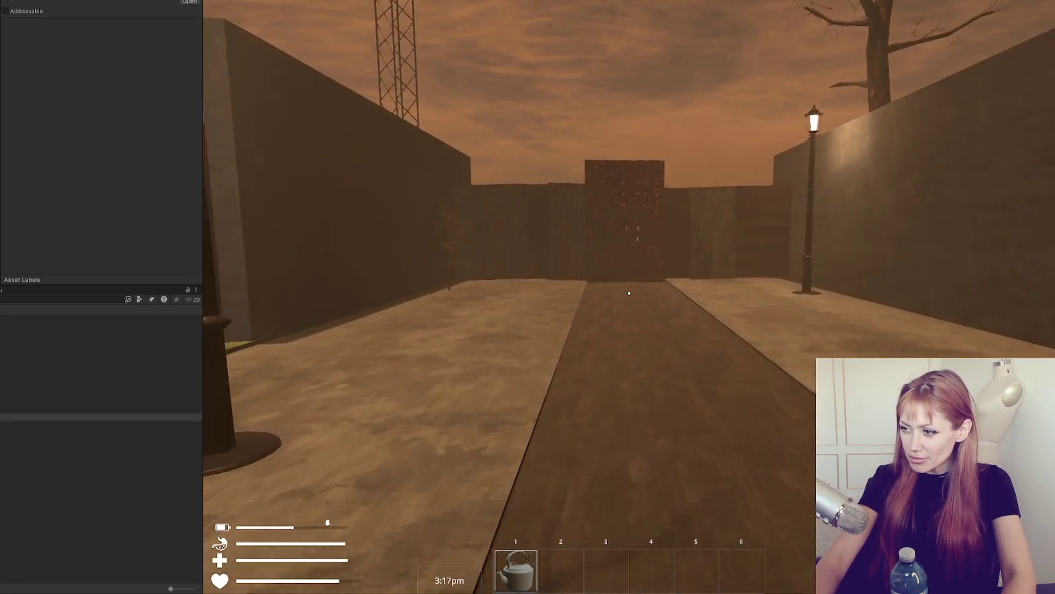
key(w)
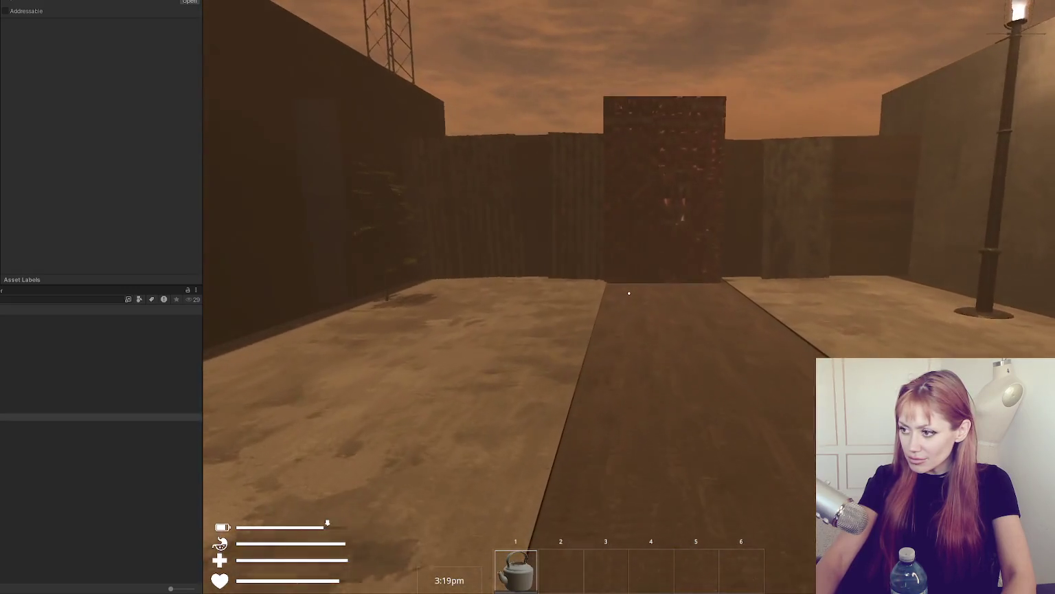
key(w)
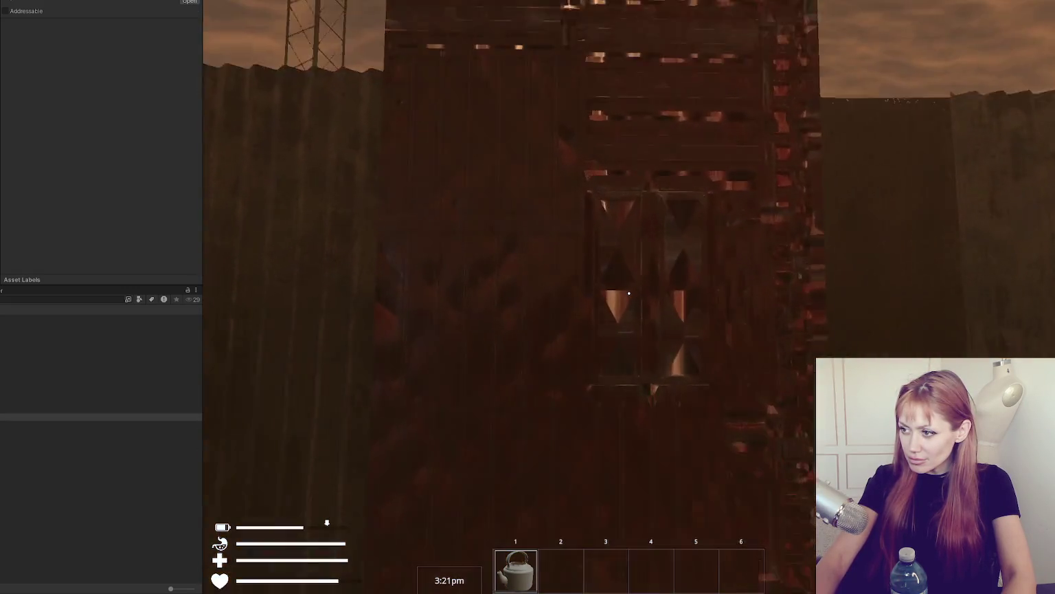
key(e)
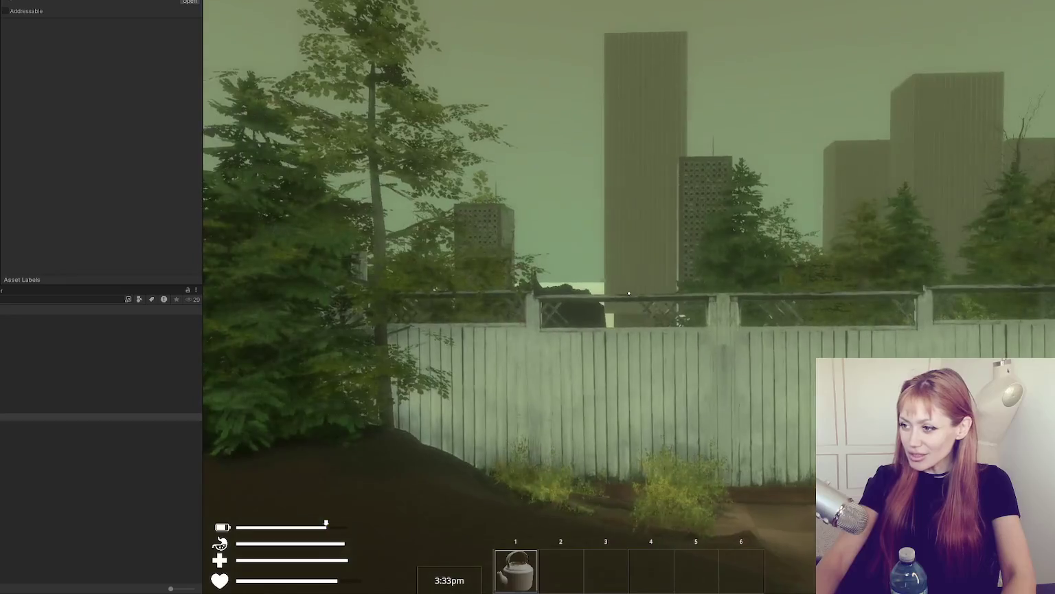
Step: Walk down the alley, open the wooden gate, enter the fenced courtyard and bring up the pause menu
key(w)
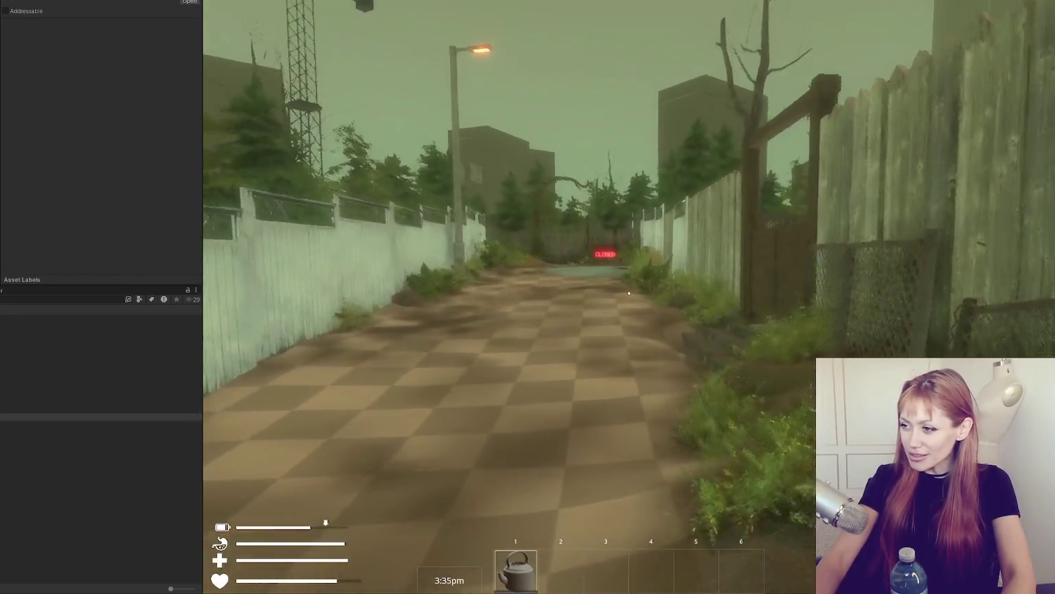
key(e)
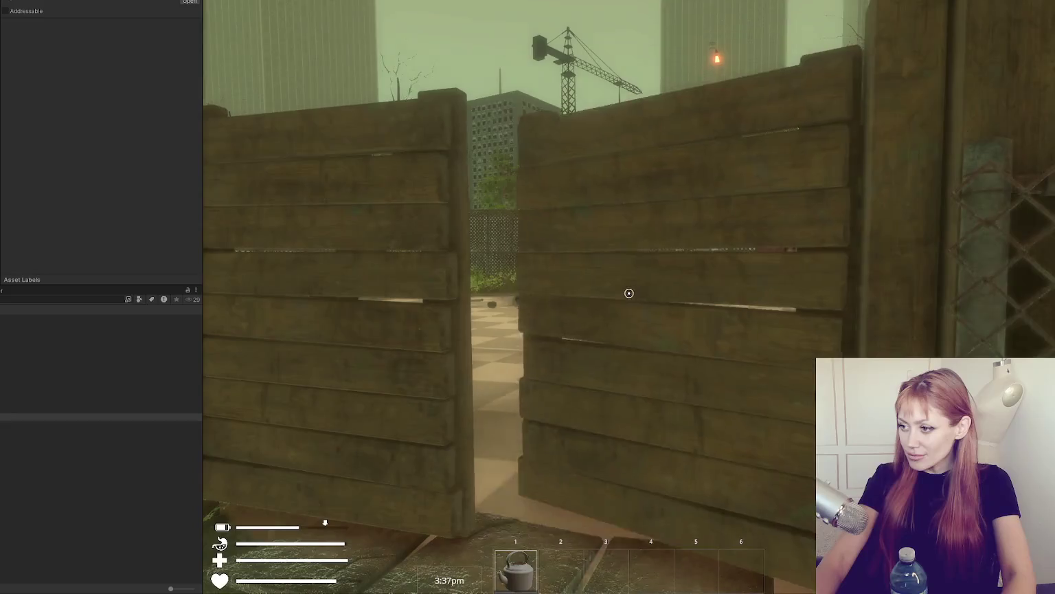
key(w)
key(w)
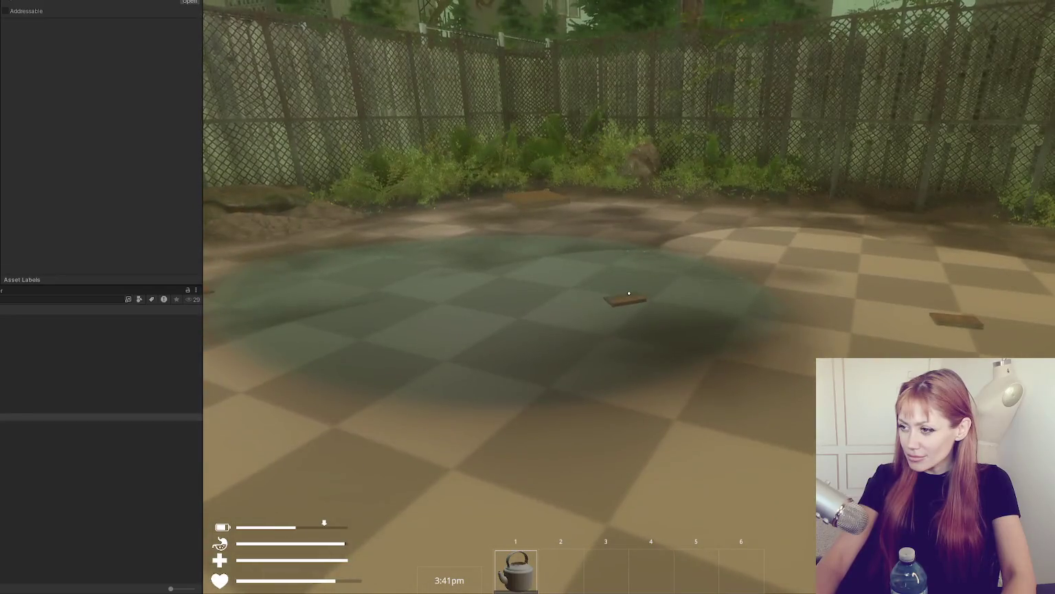
key(w)
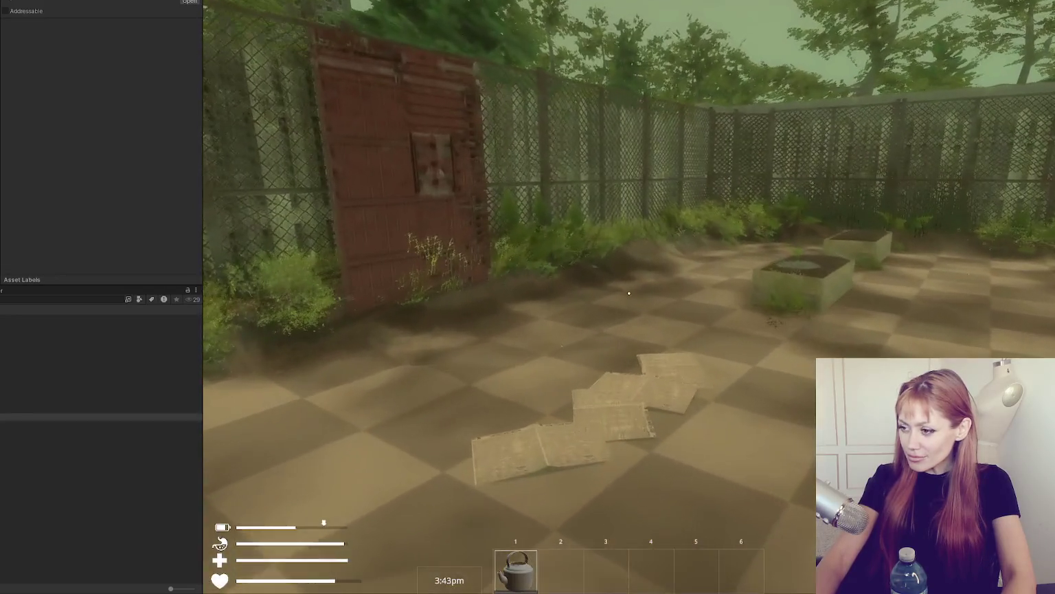
key(Escape)
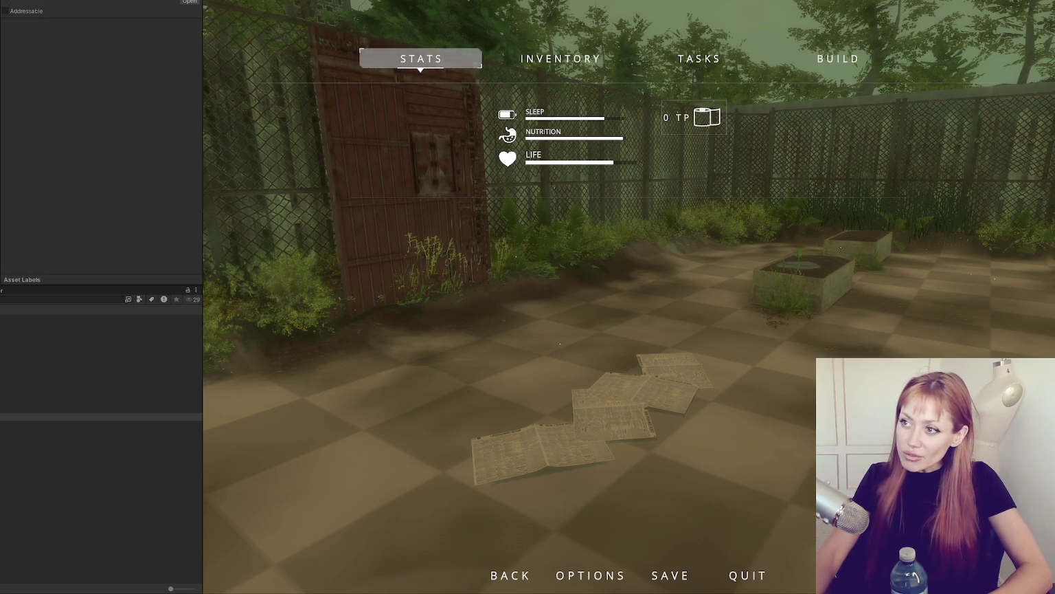
Step: Stop the playtest and apply an action to the chosen scene asset from the Hierarchy
key(ctrl+p)
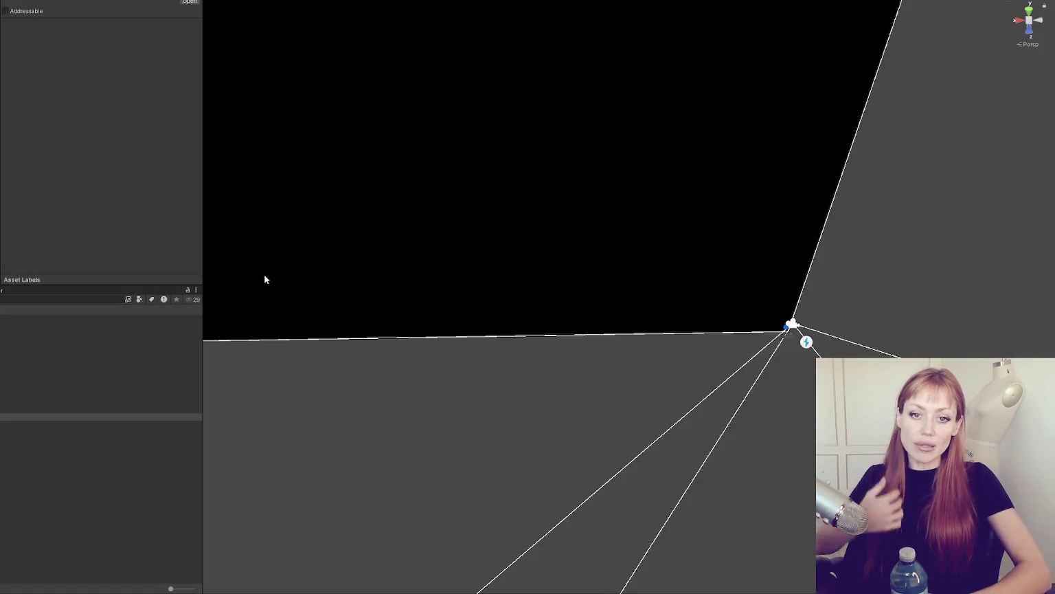
scroll(336, 110, down, 3)
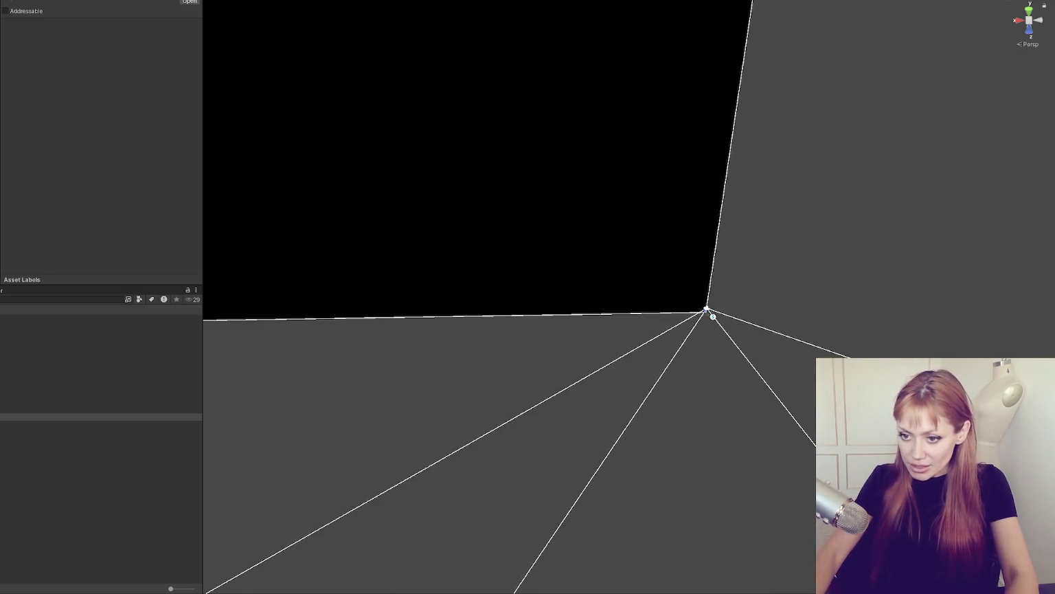
click(101, 379)
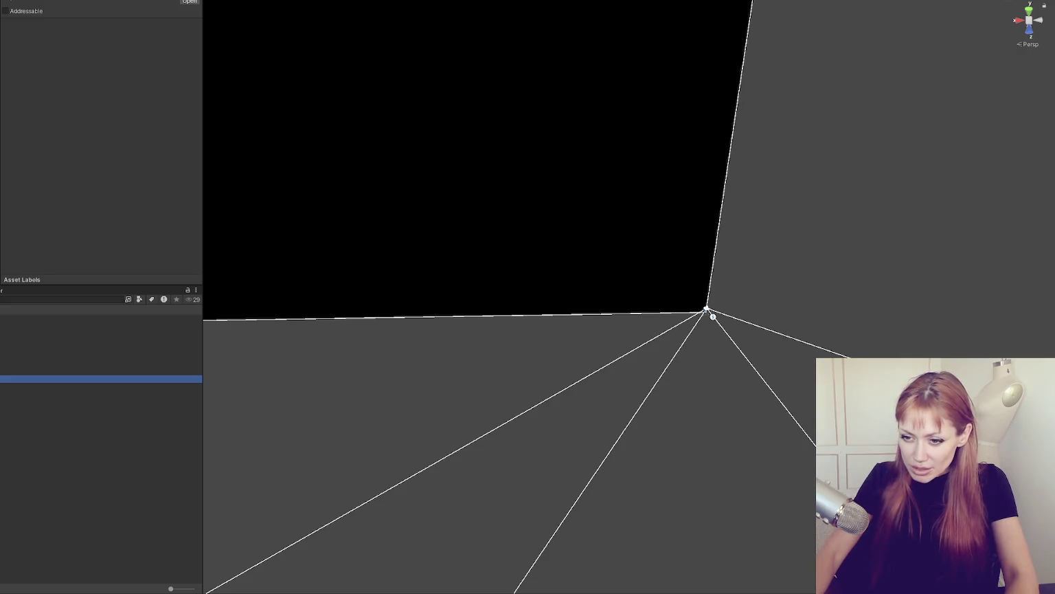
click(101, 394)
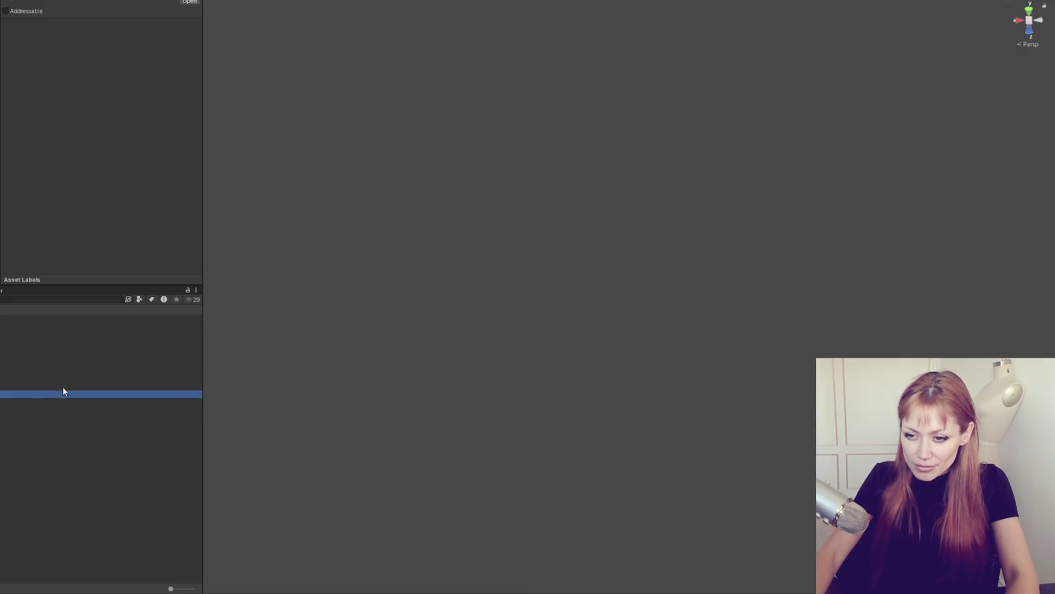
right_click(23, 424)
click(103, 216)
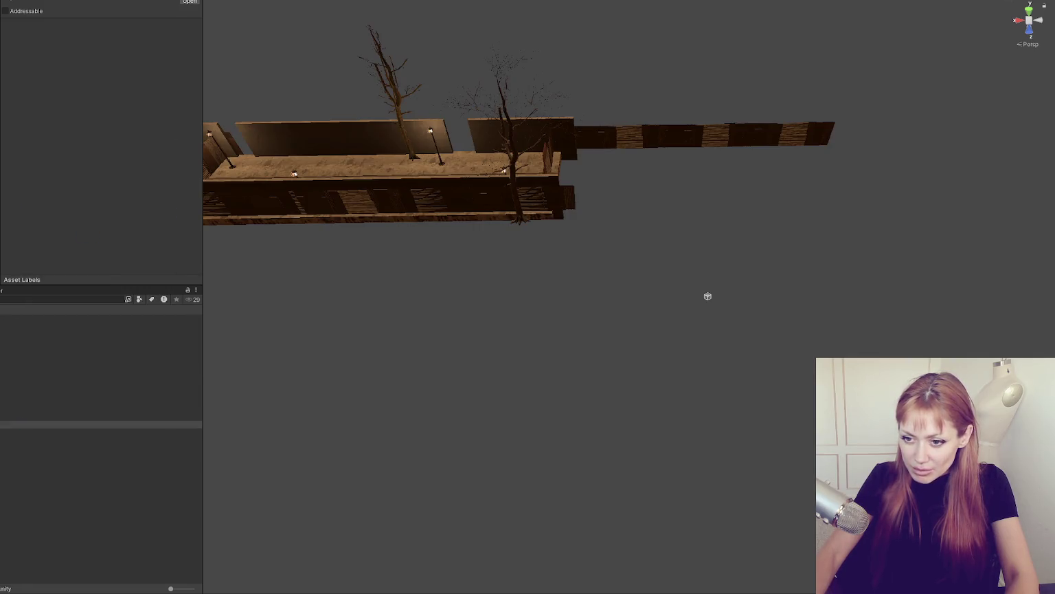
Step: Load the house scene and the forest environment scene into the editor
right_click(20, 371)
click(69, 160)
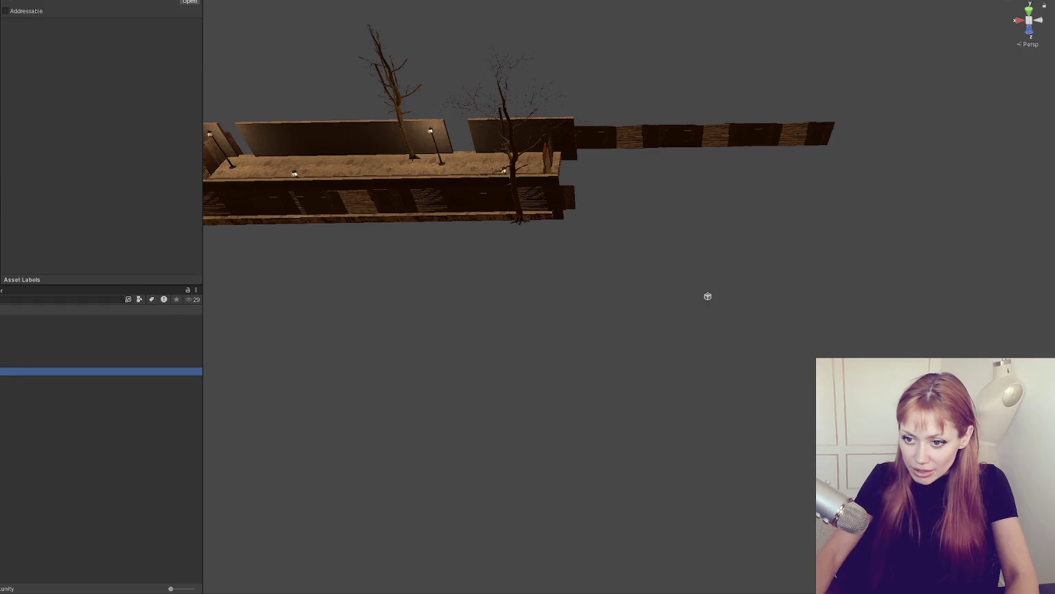
scroll(530, 158, down, 3)
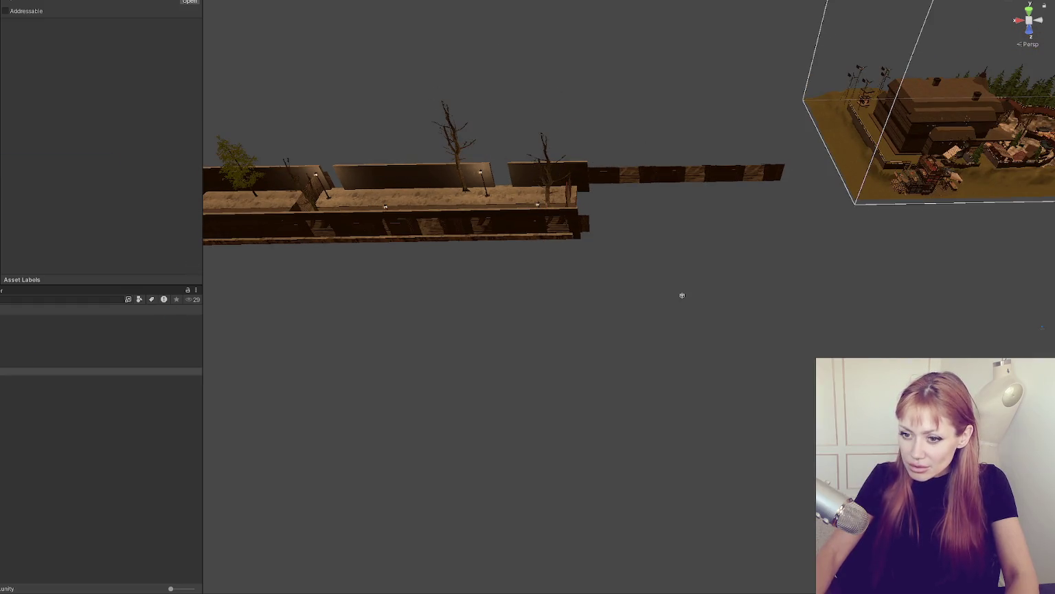
right_click(27, 377)
click(54, 172)
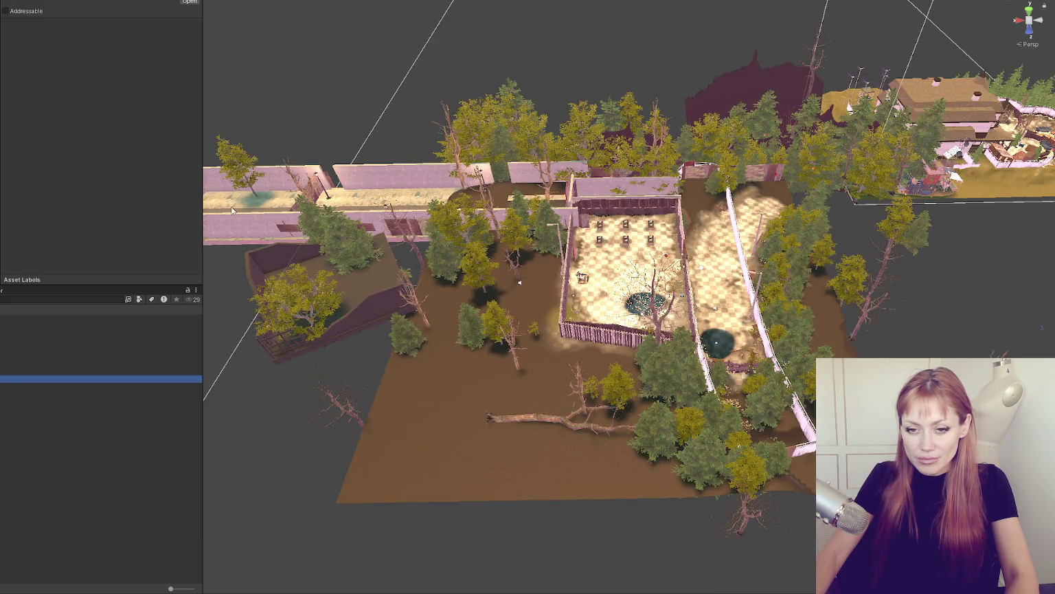
scroll(231, 206, up, 2)
Step: Frame the empty object at the origin and move it onto the house roof
drag(516, 331, 437, 256)
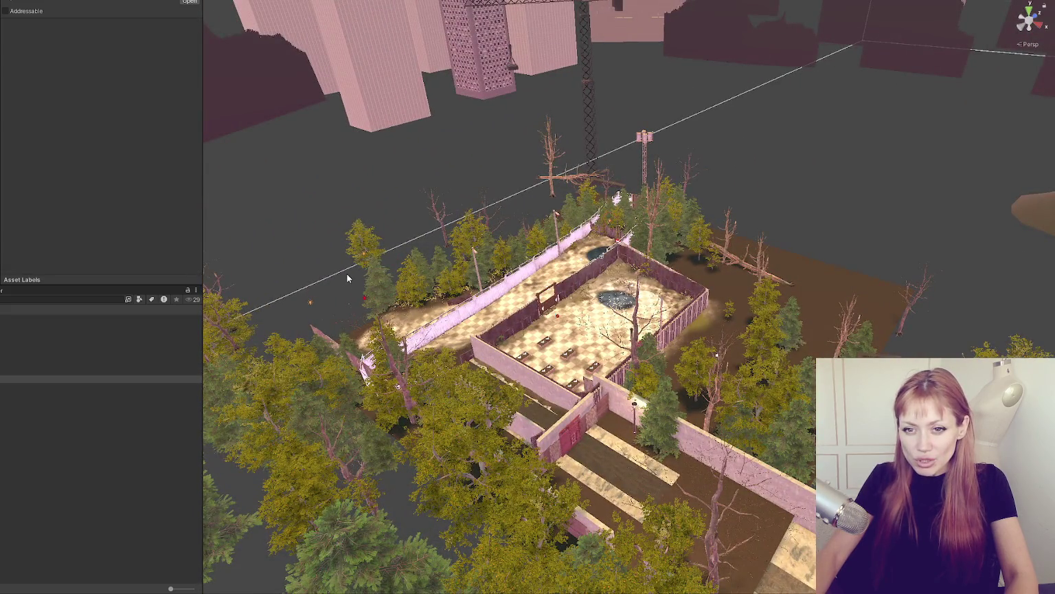
mouse_move(346, 273)
mouse_down()
mouse_move(125, 347)
mouse_move(500, 297)
mouse_move(411, 349)
mouse_up()
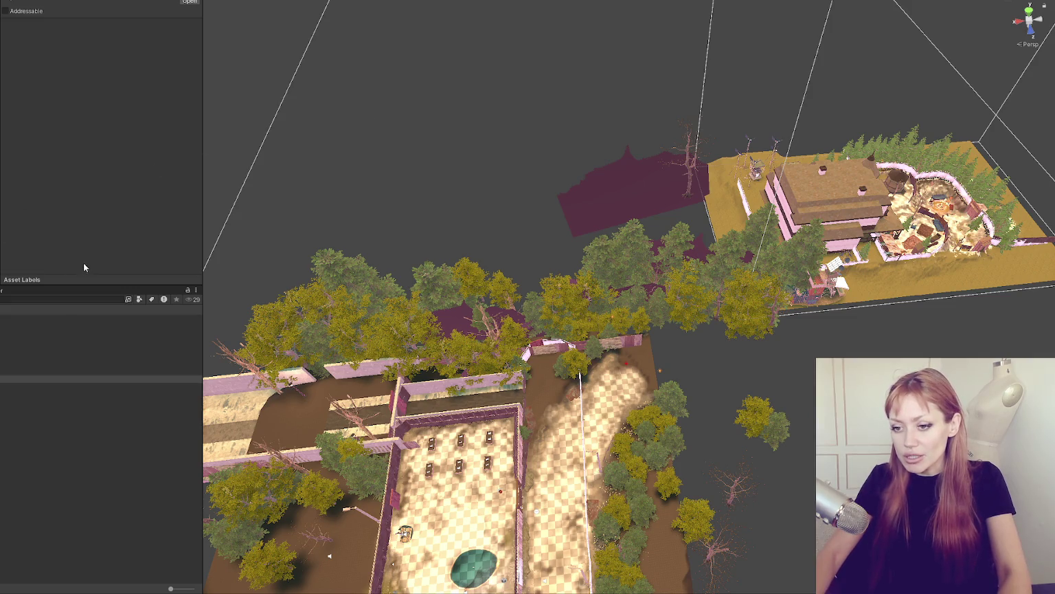
mouse_move(795, 190)
mouse_down()
mouse_move(840, 169)
mouse_move(608, 149)
mouse_move(671, 280)
mouse_up()
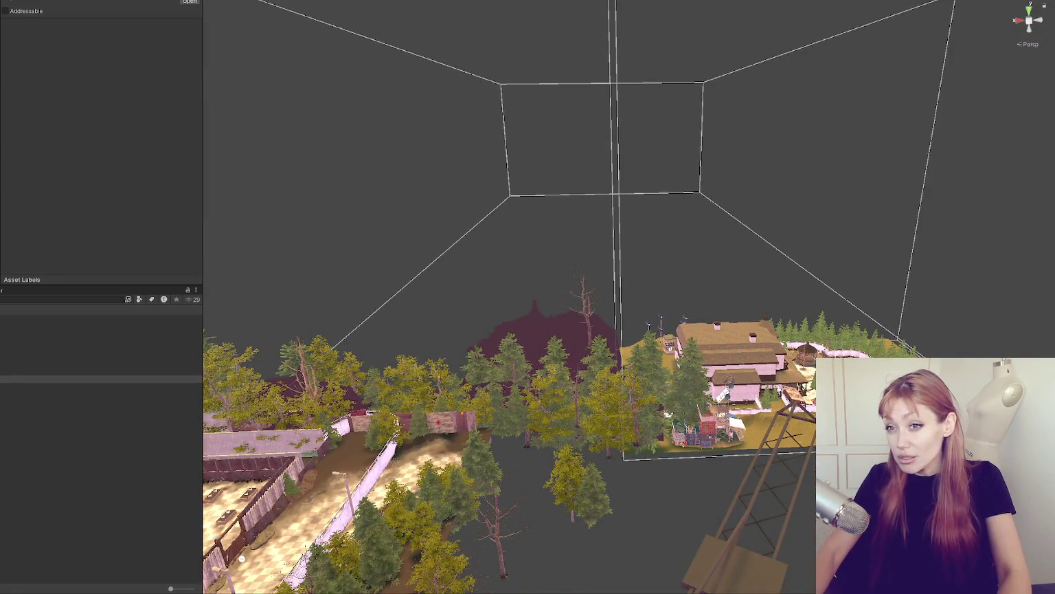
click(700, 335)
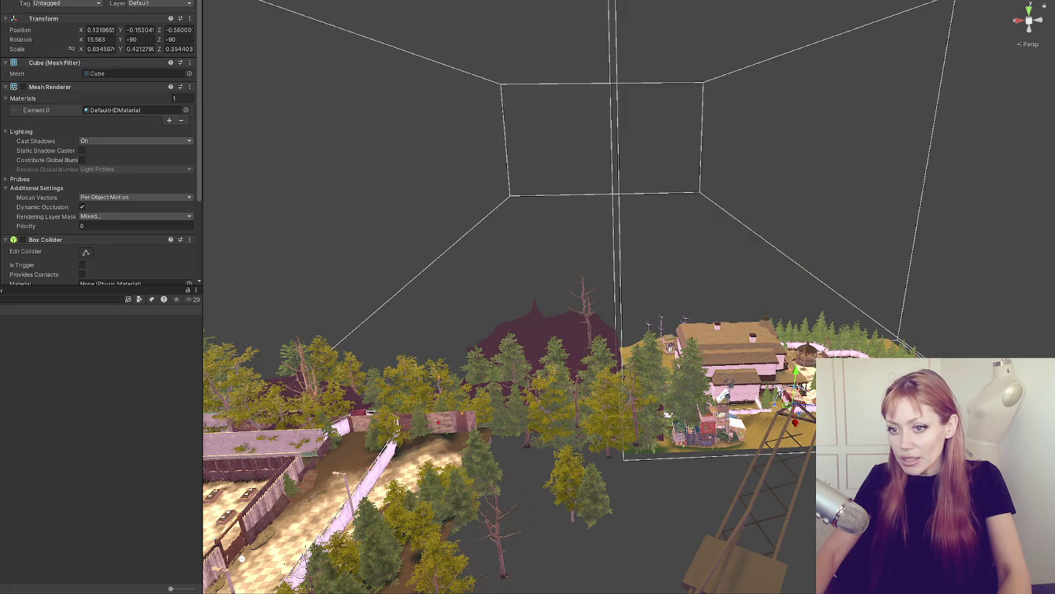
click(728, 419)
key(f)
scroll(524, 308, down, 5)
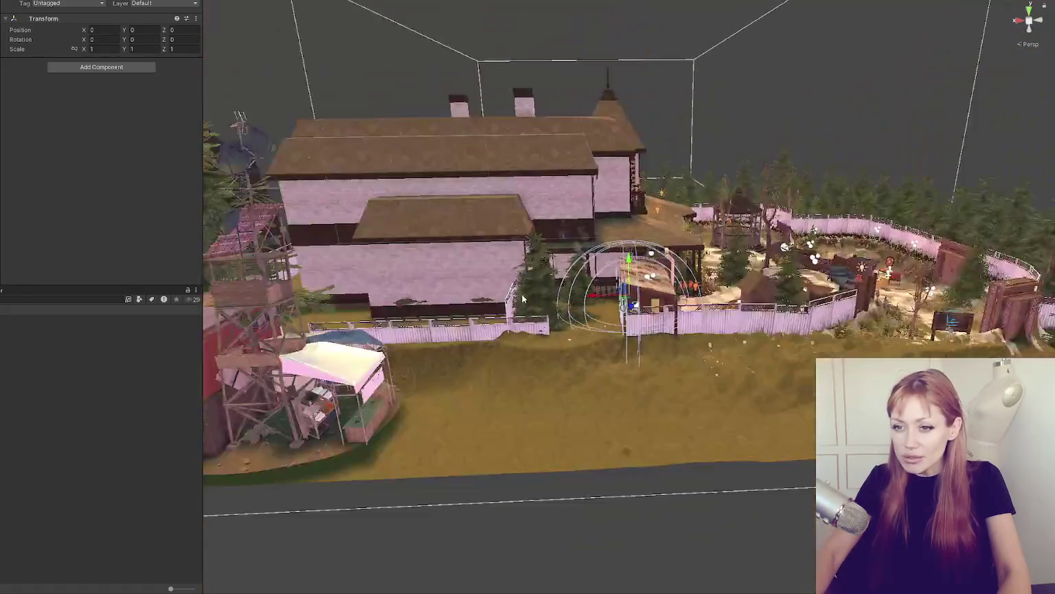
scroll(524, 308, down, 5)
drag(523, 308, 373, 289)
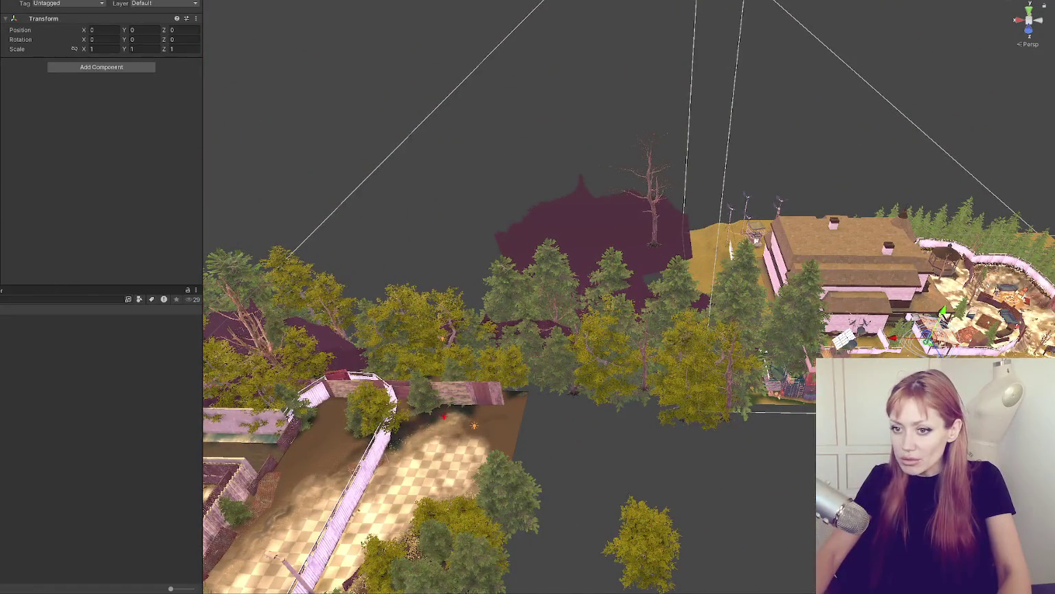
drag(926, 337, 880, 257)
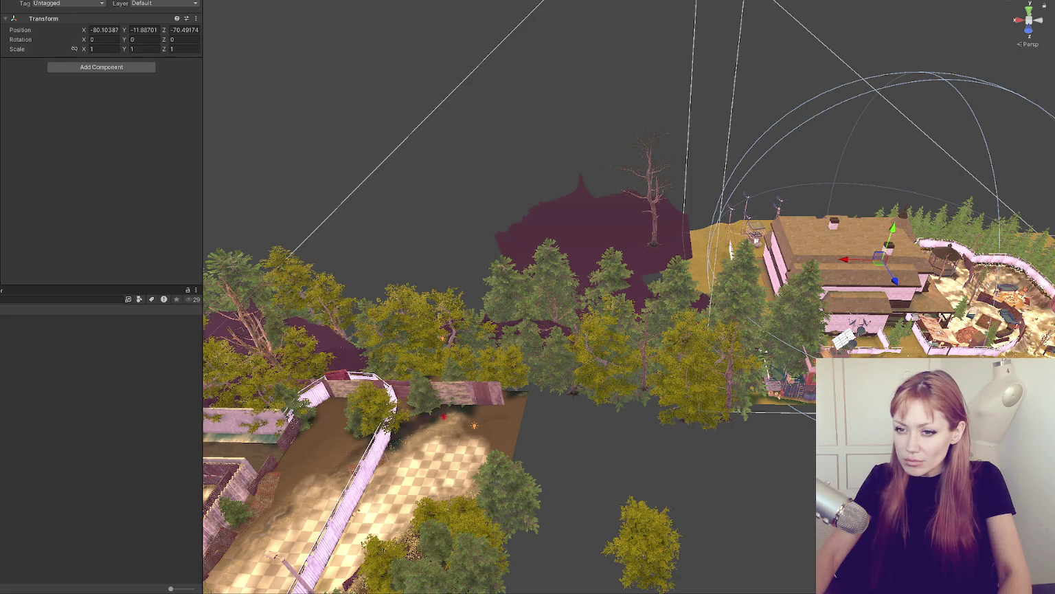
Step: Move the Apothecary prefab to about X 102, Y 16.37, Z 23.48
click(859, 288)
key(f)
drag(589, 294, 316, 297)
key(f)
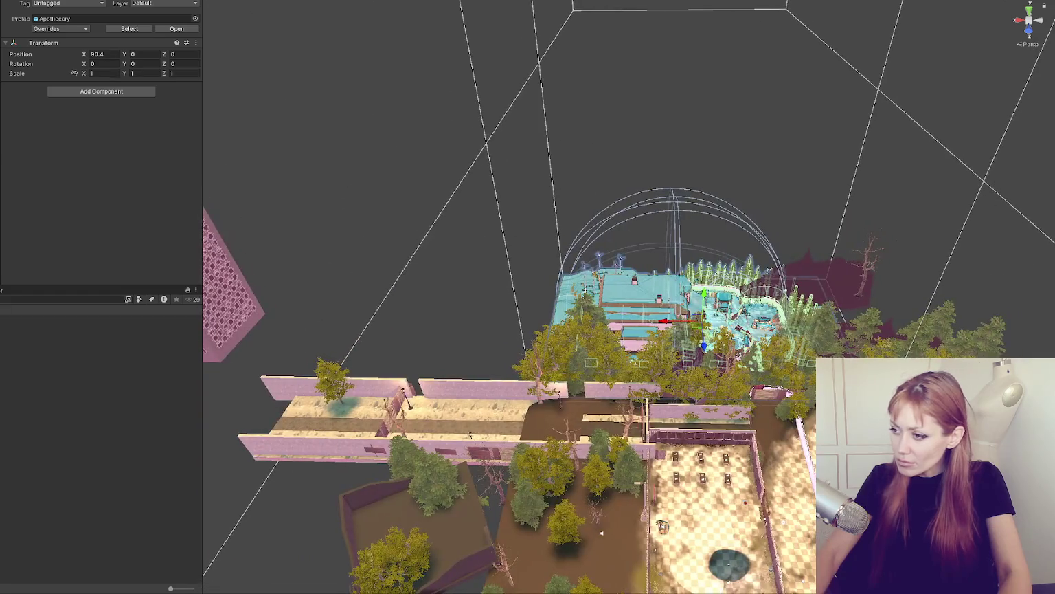
mouse_move(704, 278)
mouse_down()
mouse_move(705, 237)
mouse_move(728, 232)
mouse_move(610, 356)
mouse_move(574, 374)
mouse_up()
key(f)
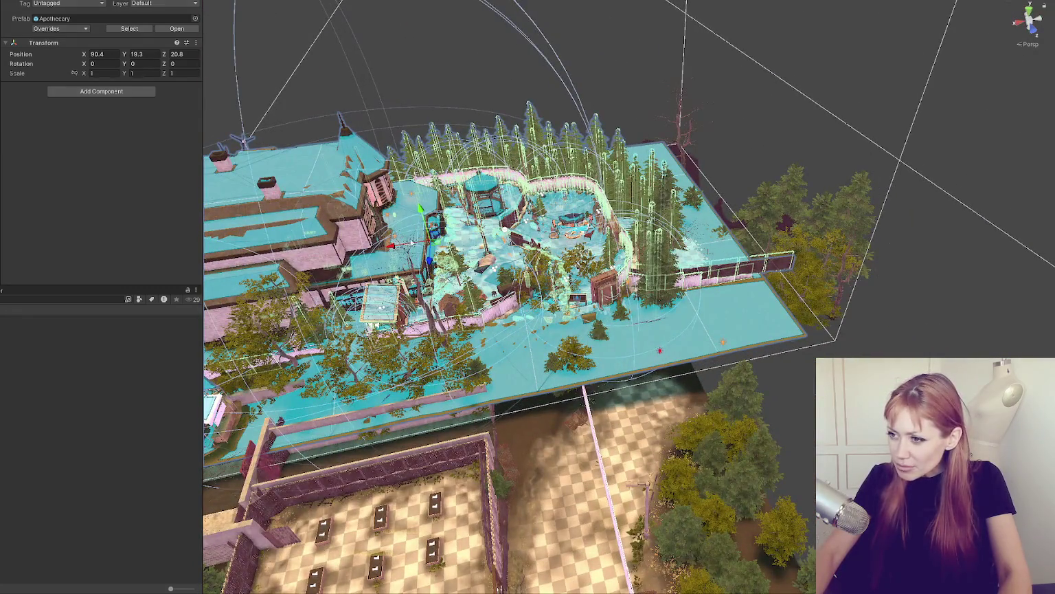
mouse_move(411, 240)
mouse_down()
mouse_move(374, 268)
mouse_move(420, 232)
mouse_up()
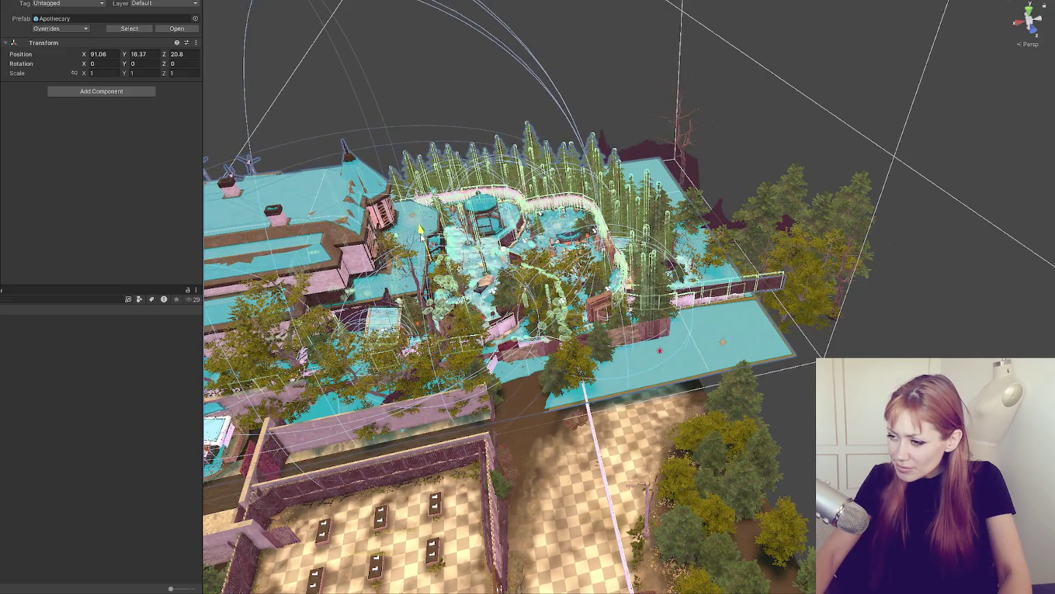
scroll(421, 232, up, 5)
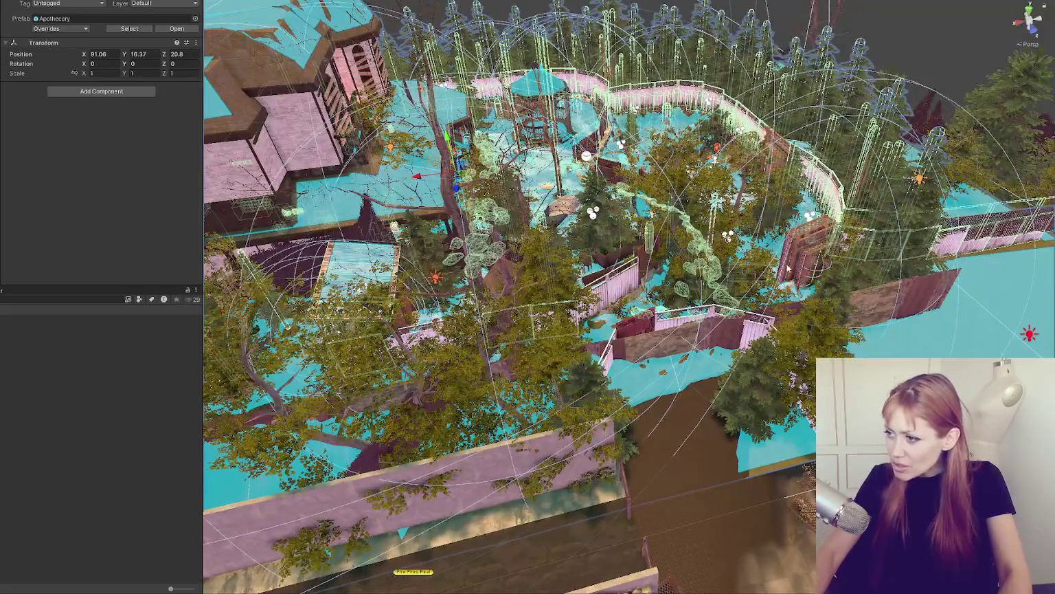
mouse_move(442, 194)
mouse_down()
mouse_move(233, 205)
mouse_move(242, 309)
mouse_up()
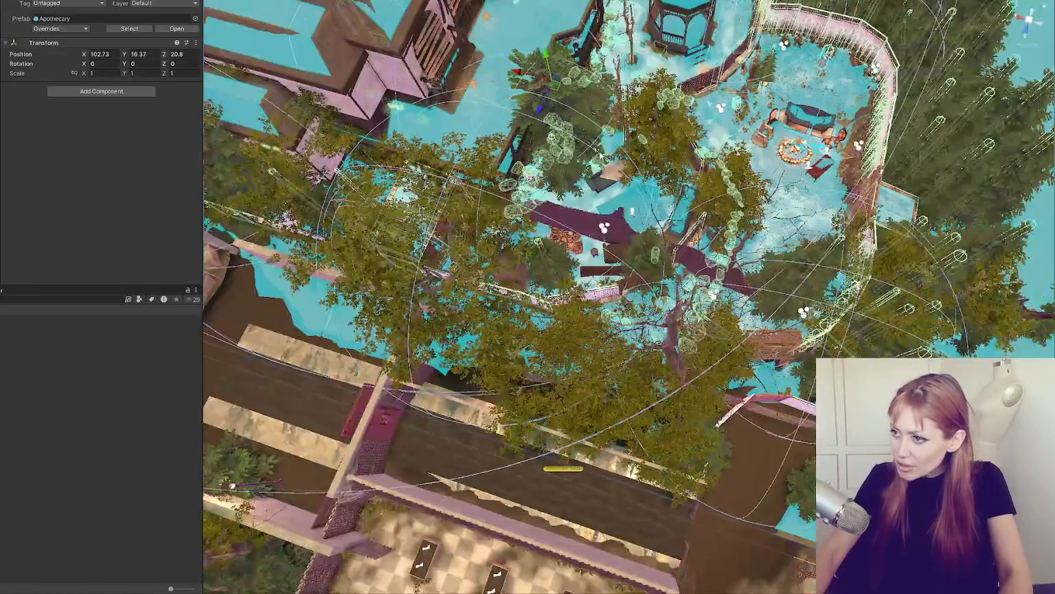
drag(540, 115, 527, 145)
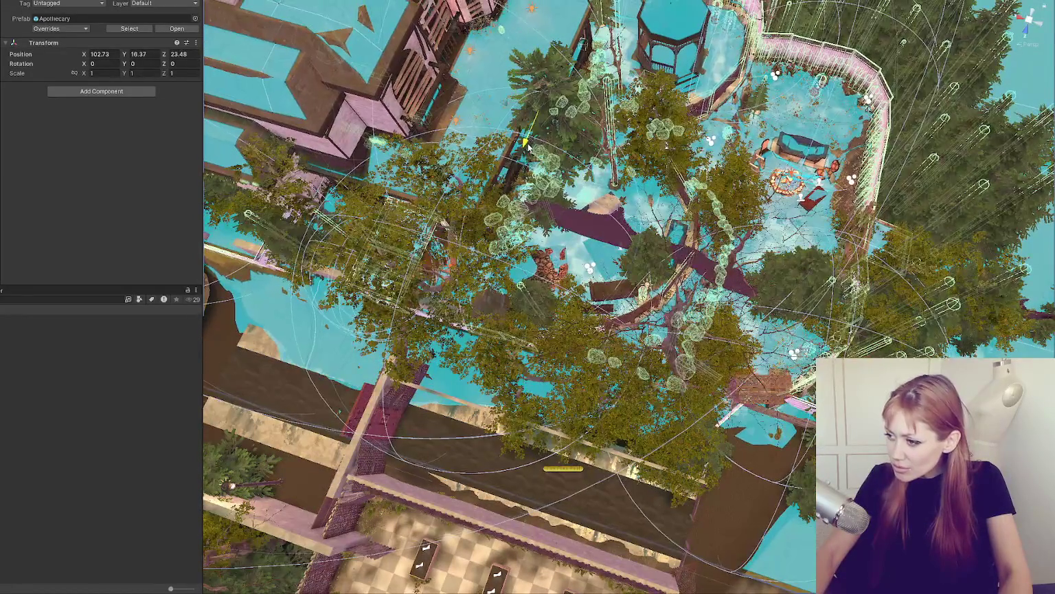
Step: Orbit around the Apothecary building to check it meets the corridor's end
mouse_move(516, 103)
mouse_down()
mouse_move(781, 588)
mouse_move(770, 288)
mouse_up()
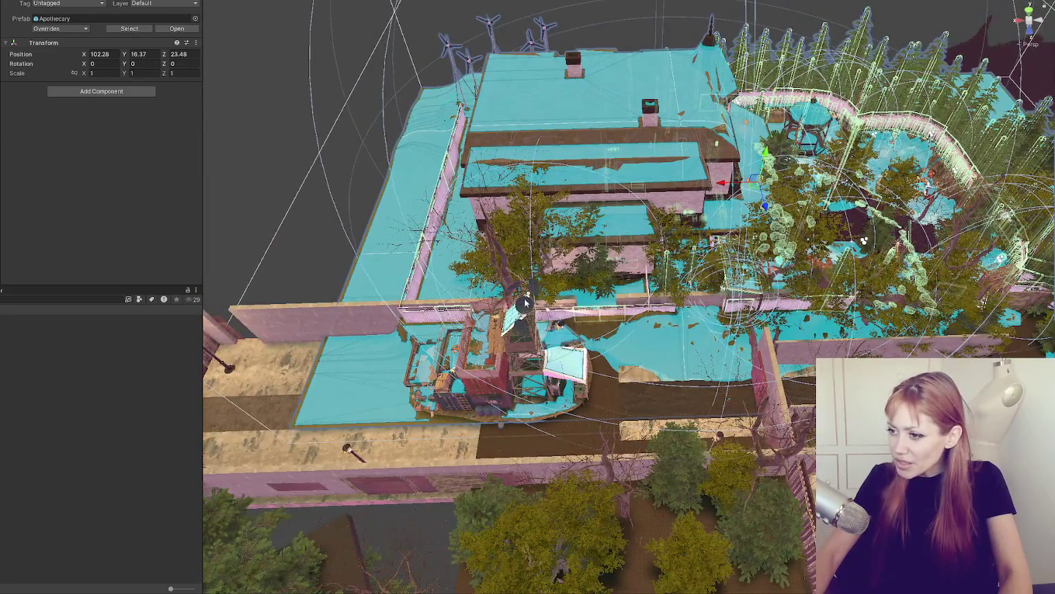
drag(467, 299, 613, 307)
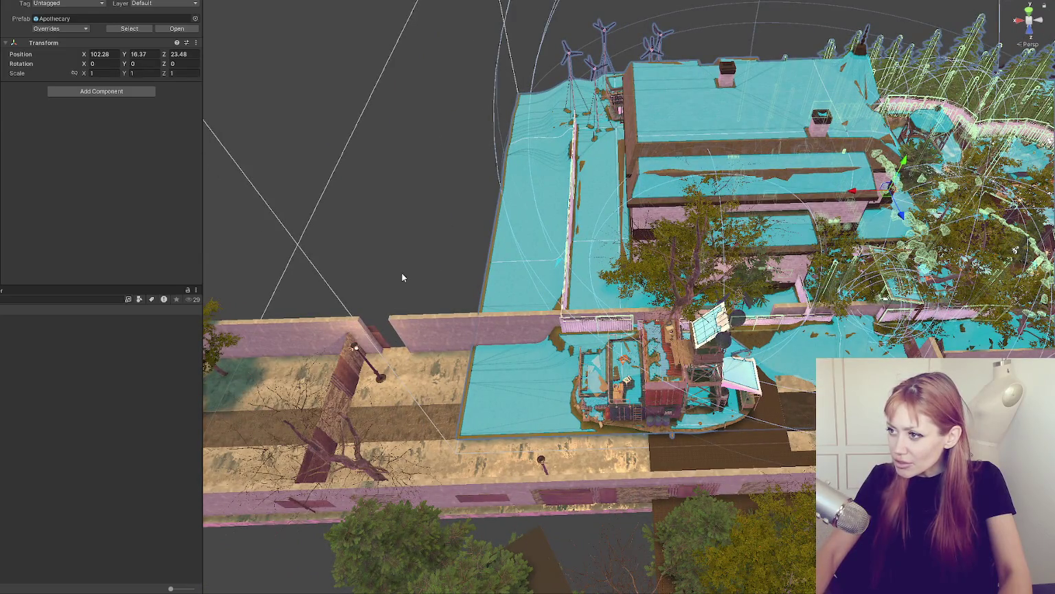
mouse_move(433, 101)
mouse_down()
mouse_move(992, 163)
mouse_move(643, 286)
mouse_up()
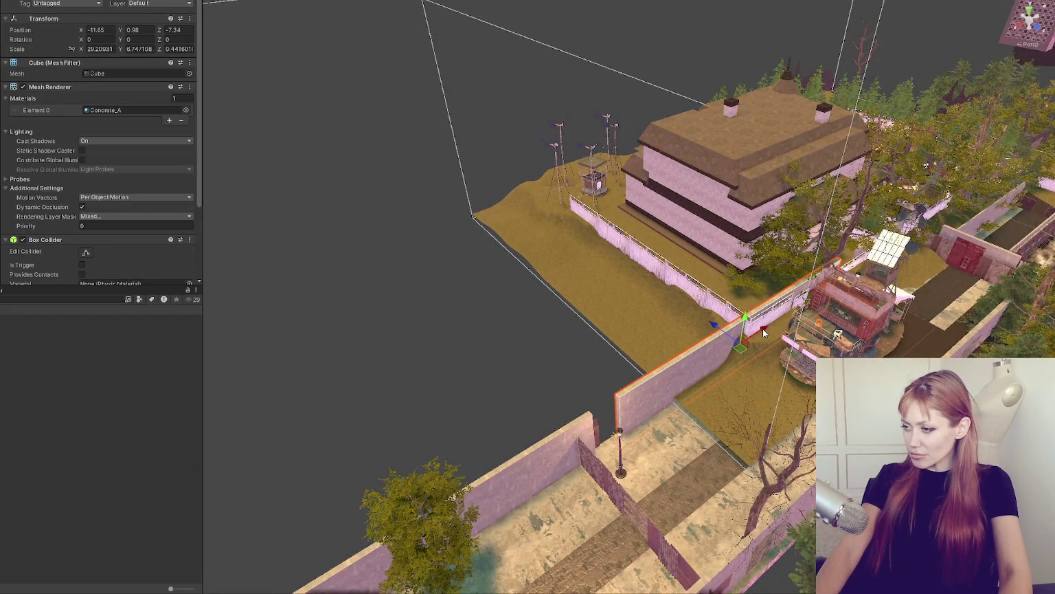
Step: Raise the Concrete_A wall, rotate it to 90° on Y, and slide it along the plot's near edge
mouse_move(743, 326)
mouse_down()
mouse_move(750, 298)
mouse_move(667, 325)
mouse_move(644, 322)
mouse_move(661, 332)
mouse_move(650, 336)
mouse_up()
key(e)
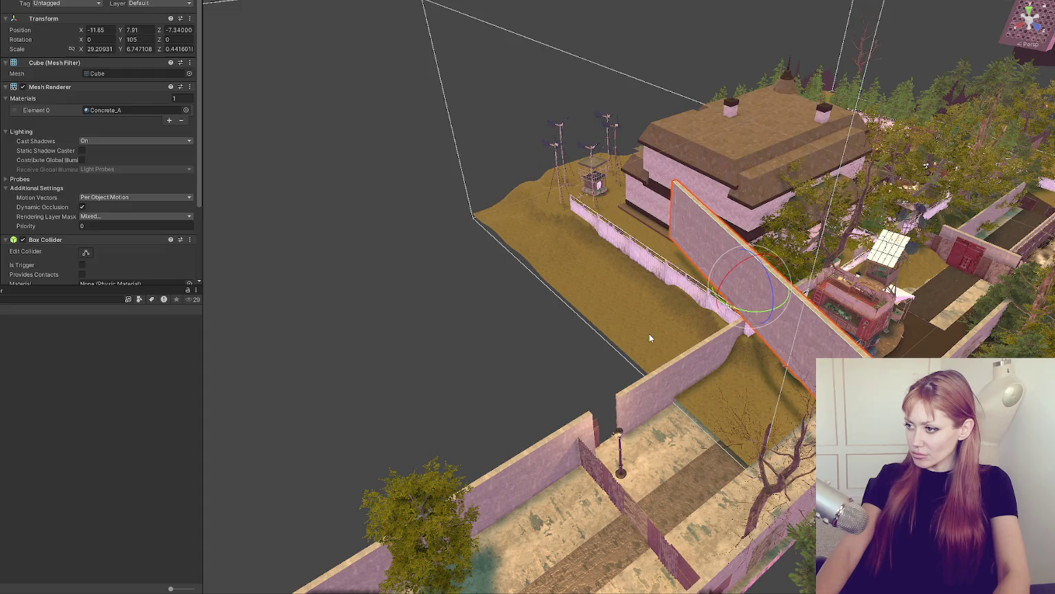
mouse_move(744, 312)
mouse_down()
mouse_move(750, 289)
mouse_move(753, 316)
mouse_move(751, 308)
mouse_move(717, 340)
mouse_up()
key(w)
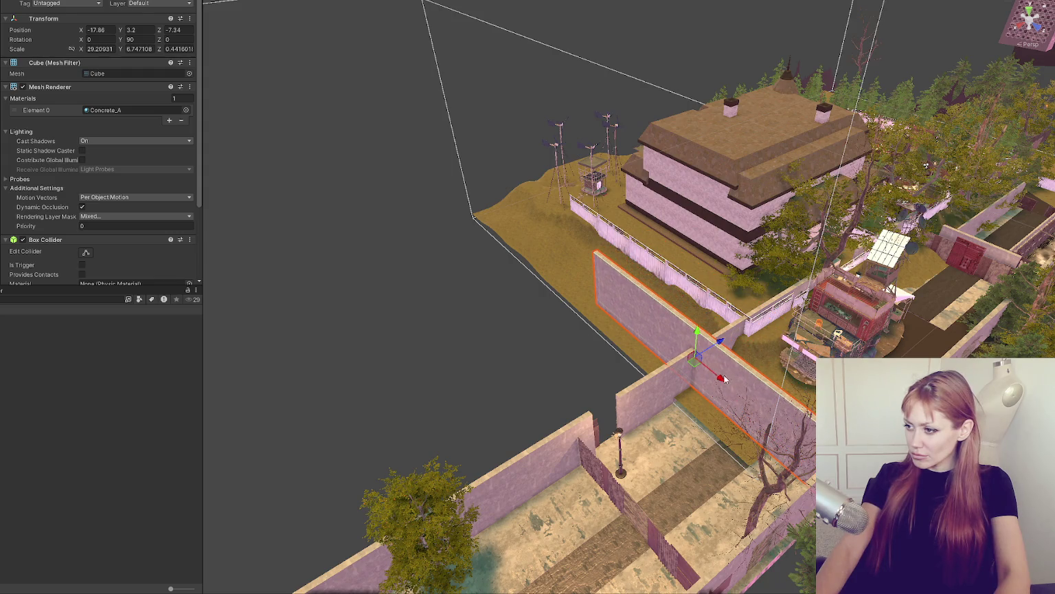
drag(723, 378, 648, 306)
click(613, 264)
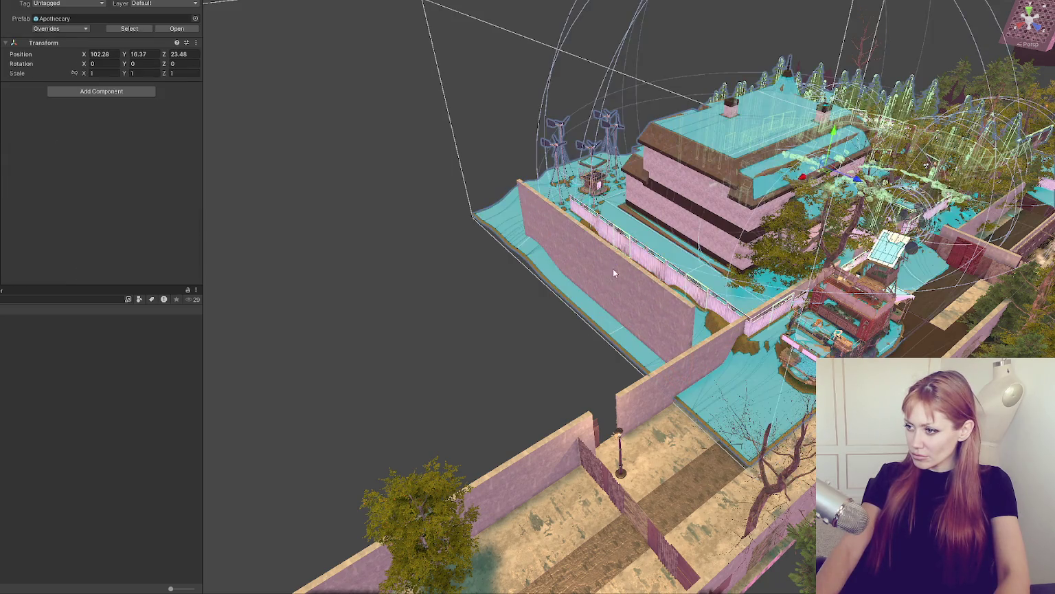
Step: Stretch the single wall cube to about 33 units on X and turn it back to 0°
click(616, 285)
drag(626, 296, 620, 295)
mouse_move(616, 294)
mouse_down()
mouse_move(609, 288)
mouse_move(730, 281)
mouse_move(721, 275)
mouse_move(752, 268)
mouse_move(635, 326)
mouse_move(411, 337)
mouse_move(473, 320)
mouse_up()
key(e)
key(w)
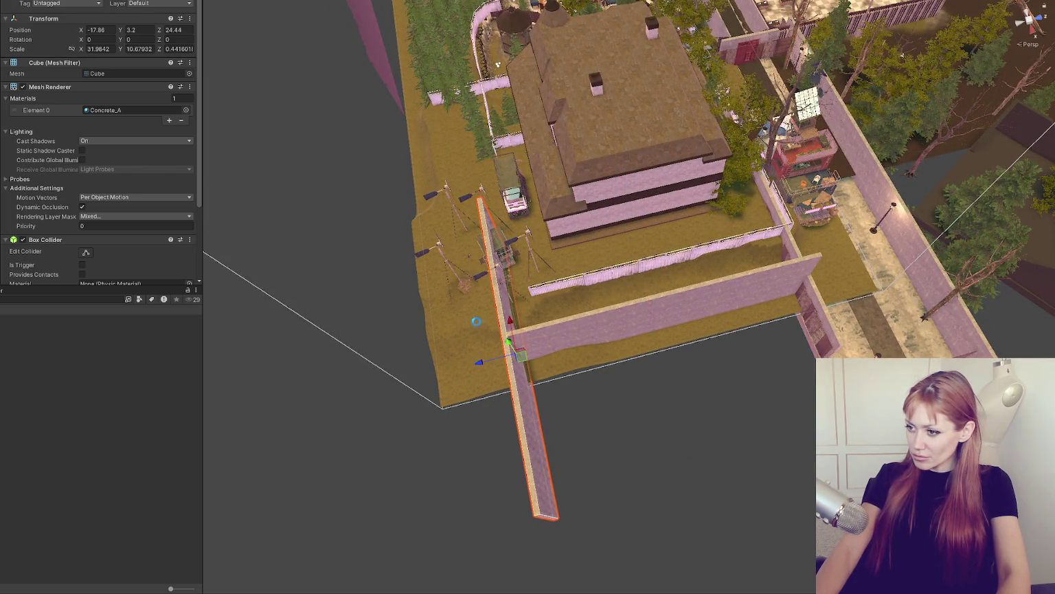
Step: Slide the long wall to the plot's far edge at -1.17, 3.2, 24.5
click(509, 250)
click(511, 321)
click(510, 320)
click(511, 319)
click(510, 320)
mouse_move(511, 320)
mouse_down()
mouse_move(487, 193)
mouse_move(507, 305)
mouse_move(526, 342)
mouse_move(668, 277)
mouse_move(618, 405)
mouse_up()
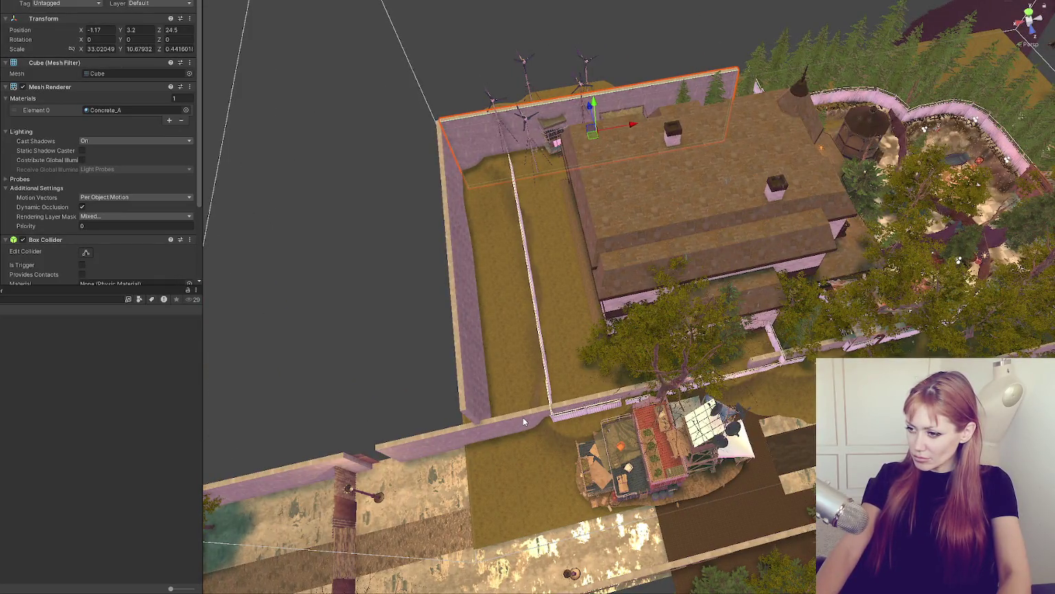
Step: Scale the front fence wall longer along X to close off the house plot
click(523, 417)
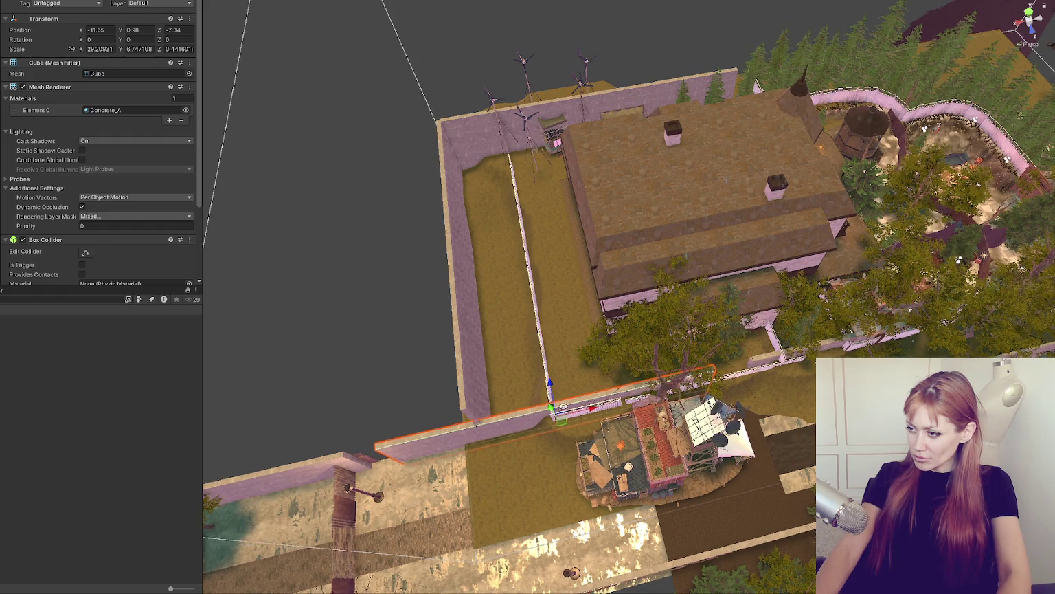
key(f)
drag(528, 372, 552, 377)
key(w)
key(r)
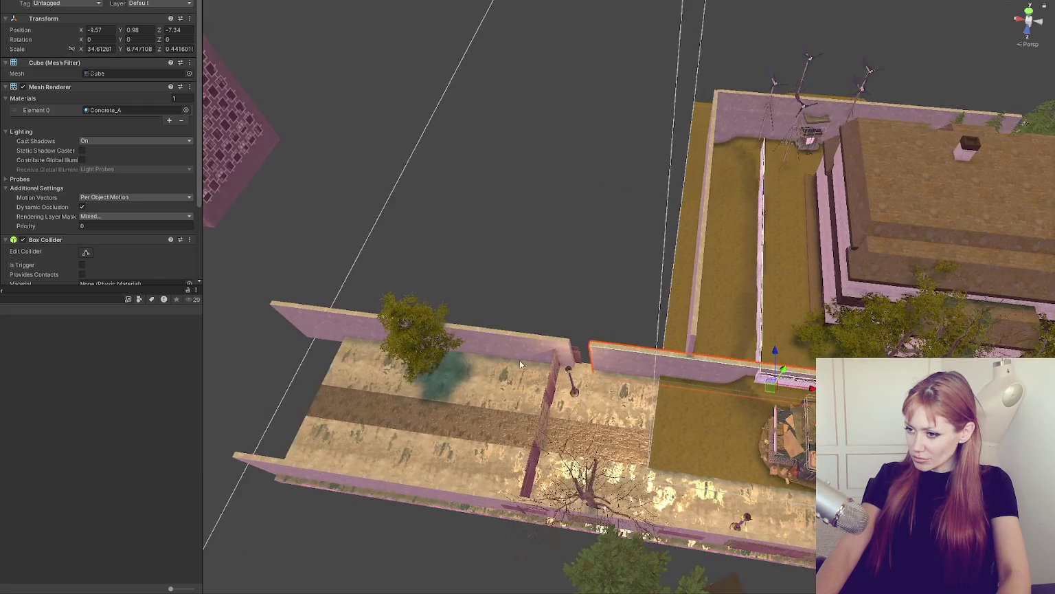
Step: Shift the corridor's side wall slightly along X and add the control scripts to the empty object
click(515, 348)
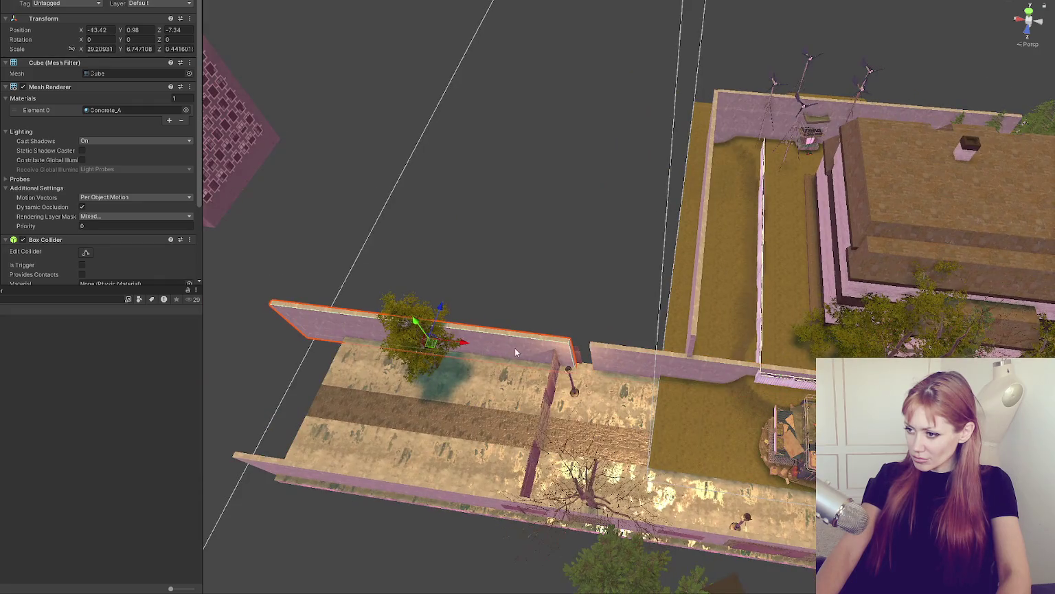
drag(451, 351, 441, 350)
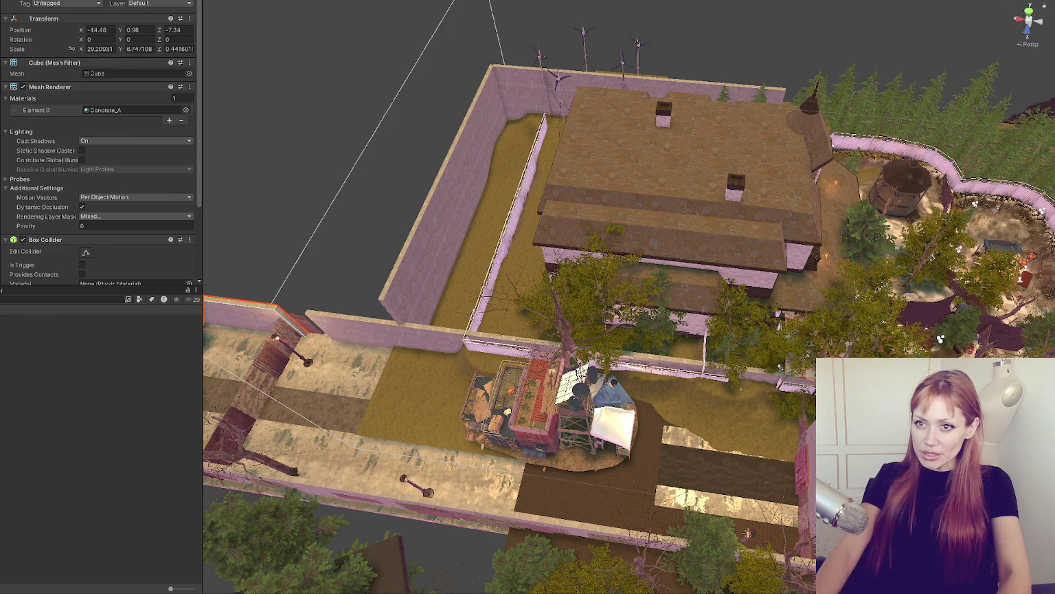
key(ctrl+shift+n)
drag(80, 153, 70, 176)
scroll(83, 189, down, 5)
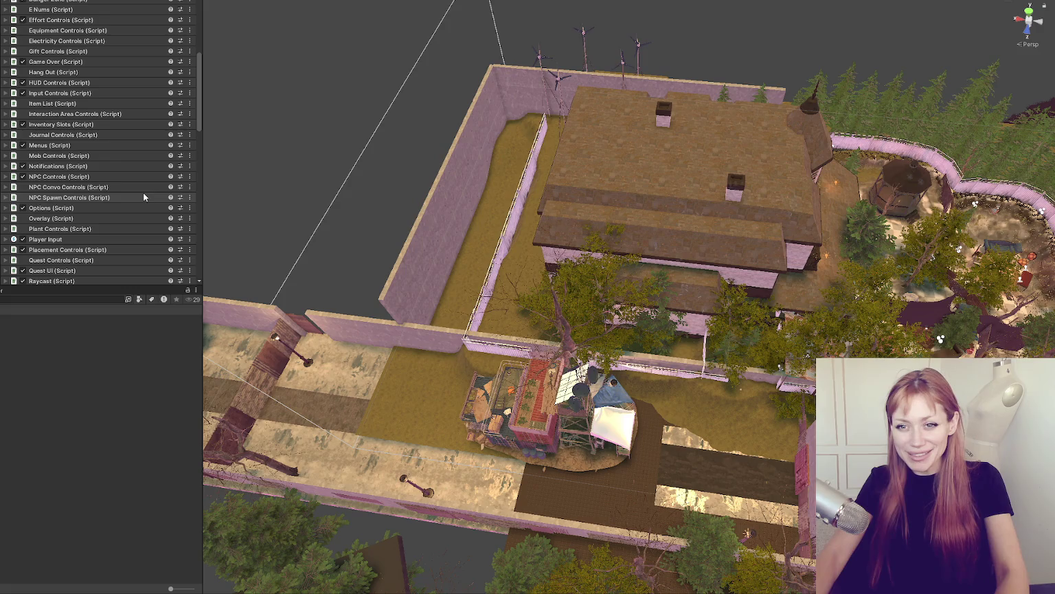
Step: Enlarge the Inspector to show Scene Controls' 10 scenes, with Home's four spawn positions and visited flag
scroll(143, 197, down, 5)
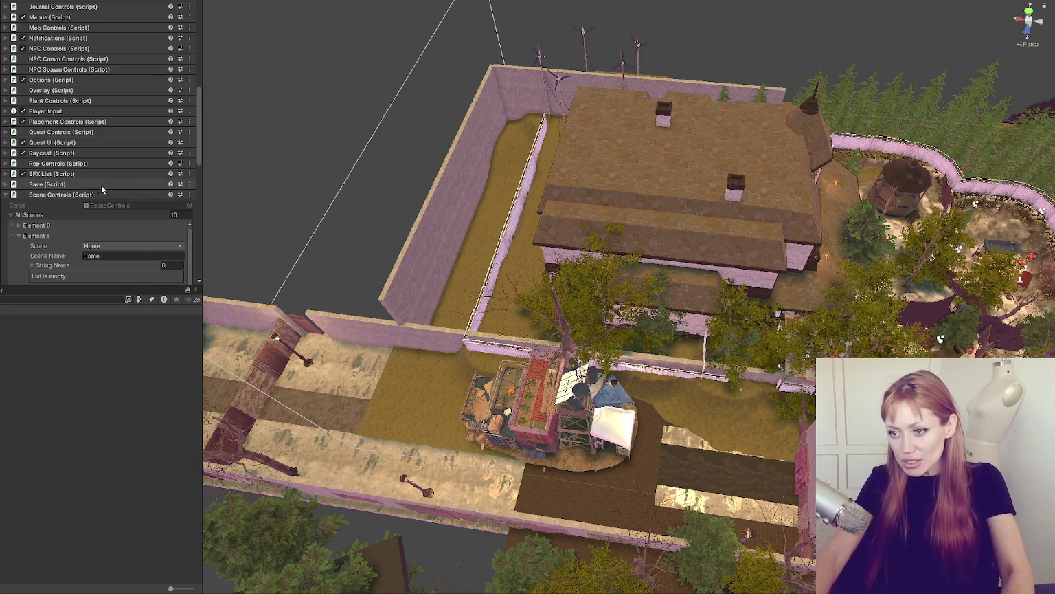
scroll(101, 185, down, 3)
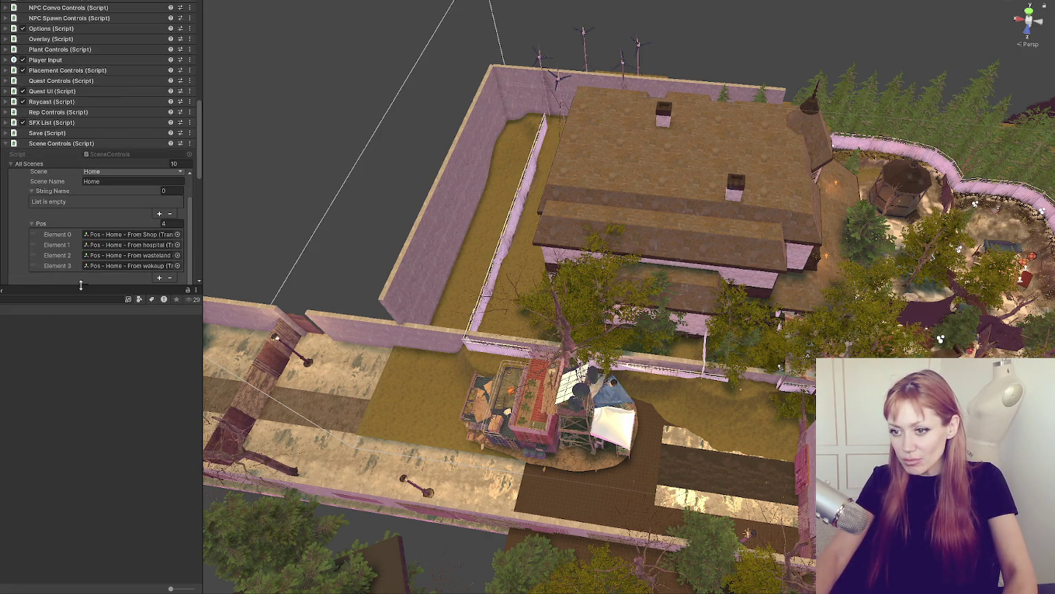
drag(80, 286, 87, 446)
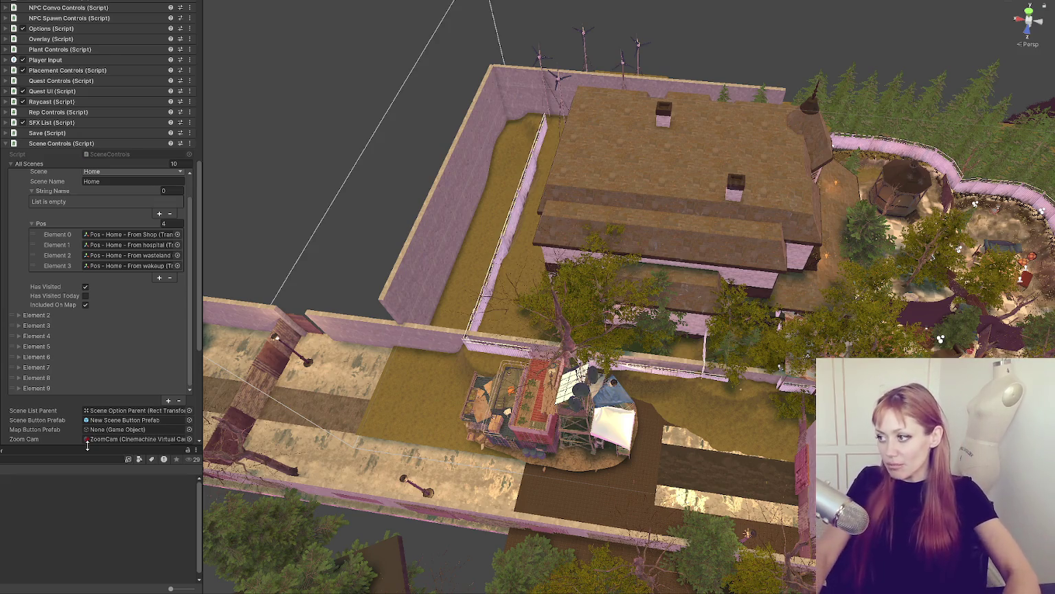
scroll(66, 246, up, 2)
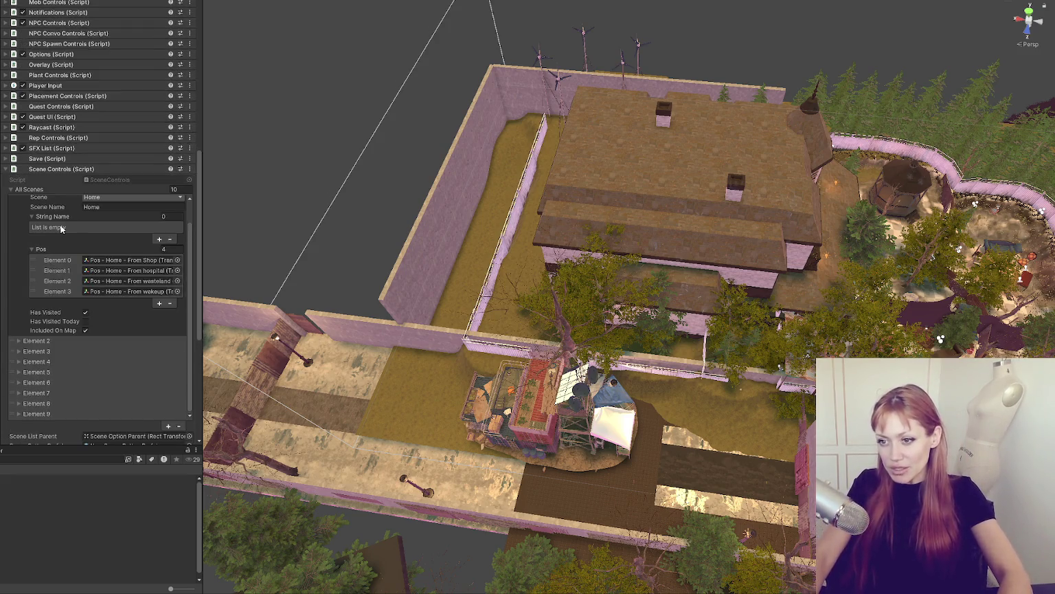
scroll(65, 232, down, 10)
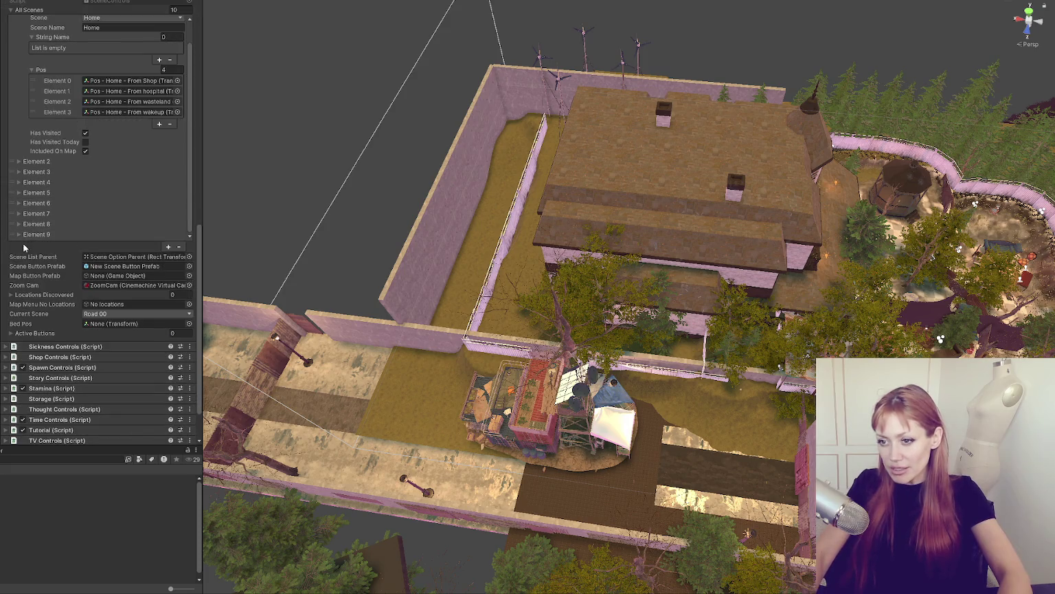